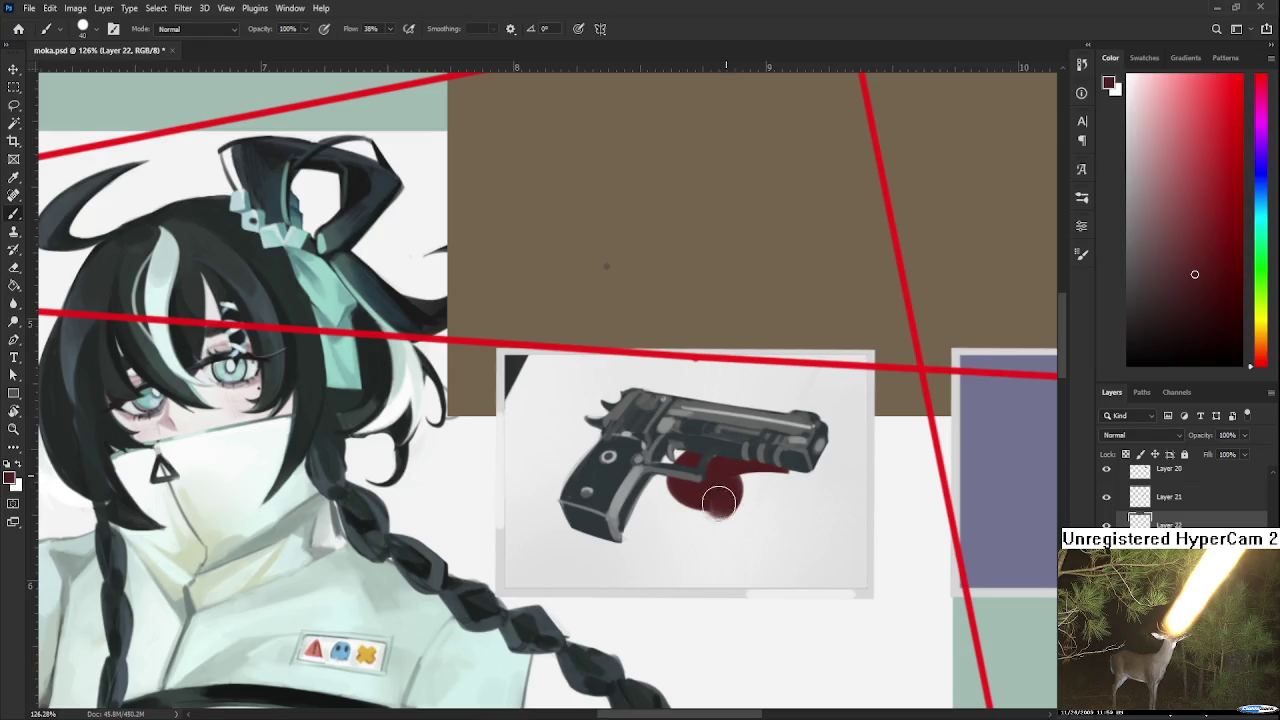
- Paint a larger dark red blob under the pistol at 38% flow
mouse_move(723, 479)
mouse_down()
mouse_move(700, 486)
mouse_move(703, 508)
mouse_move(771, 462)
mouse_move(800, 465)
mouse_move(783, 449)
mouse_up()
key(ctrl+z)
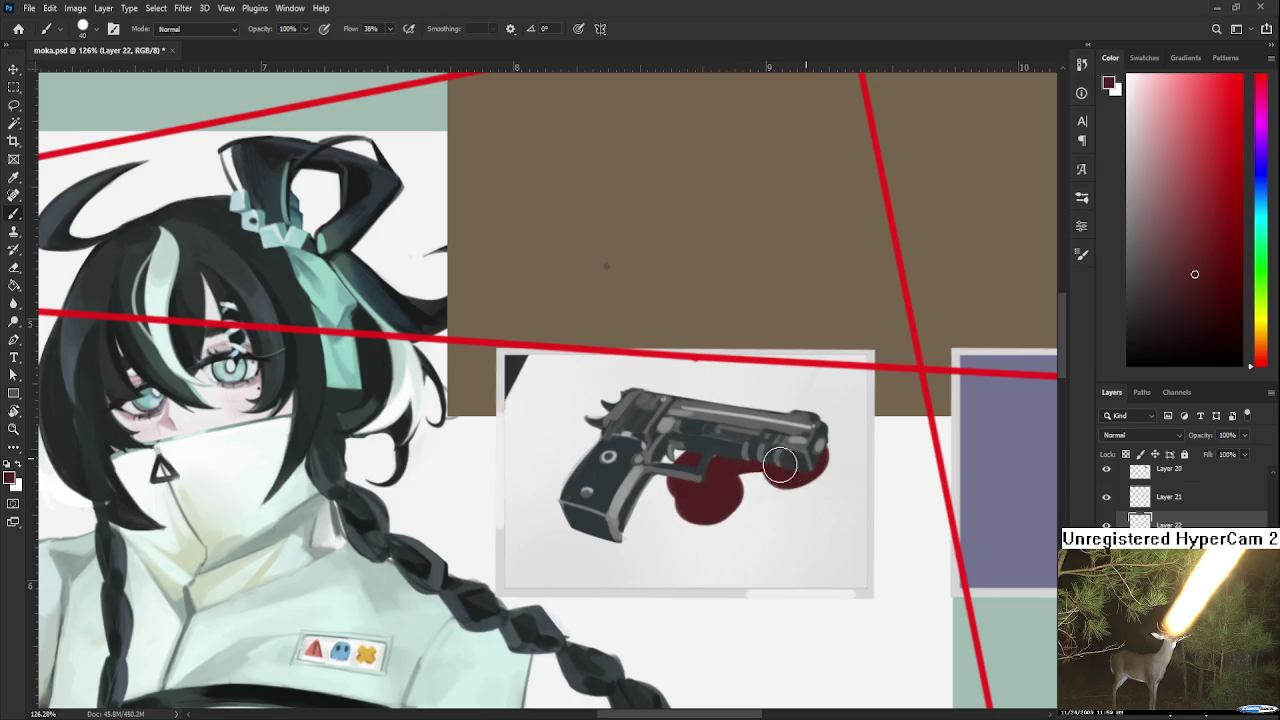
key(e)
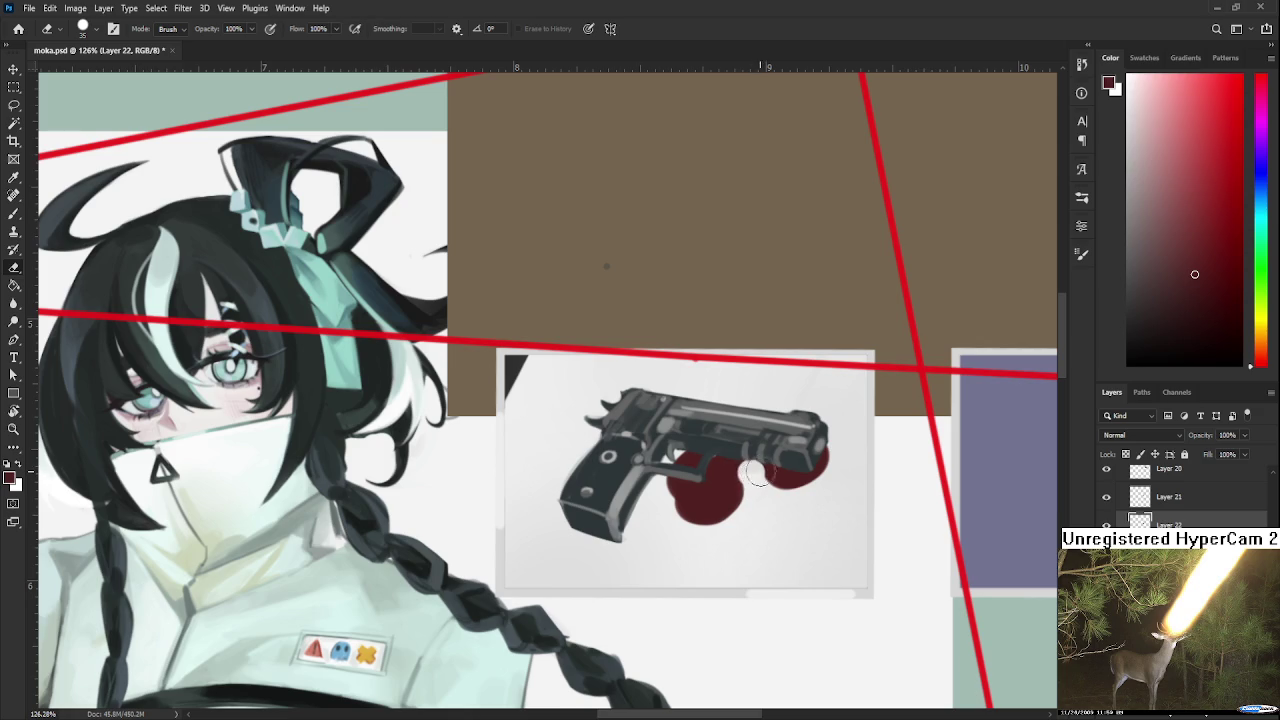
key(b)
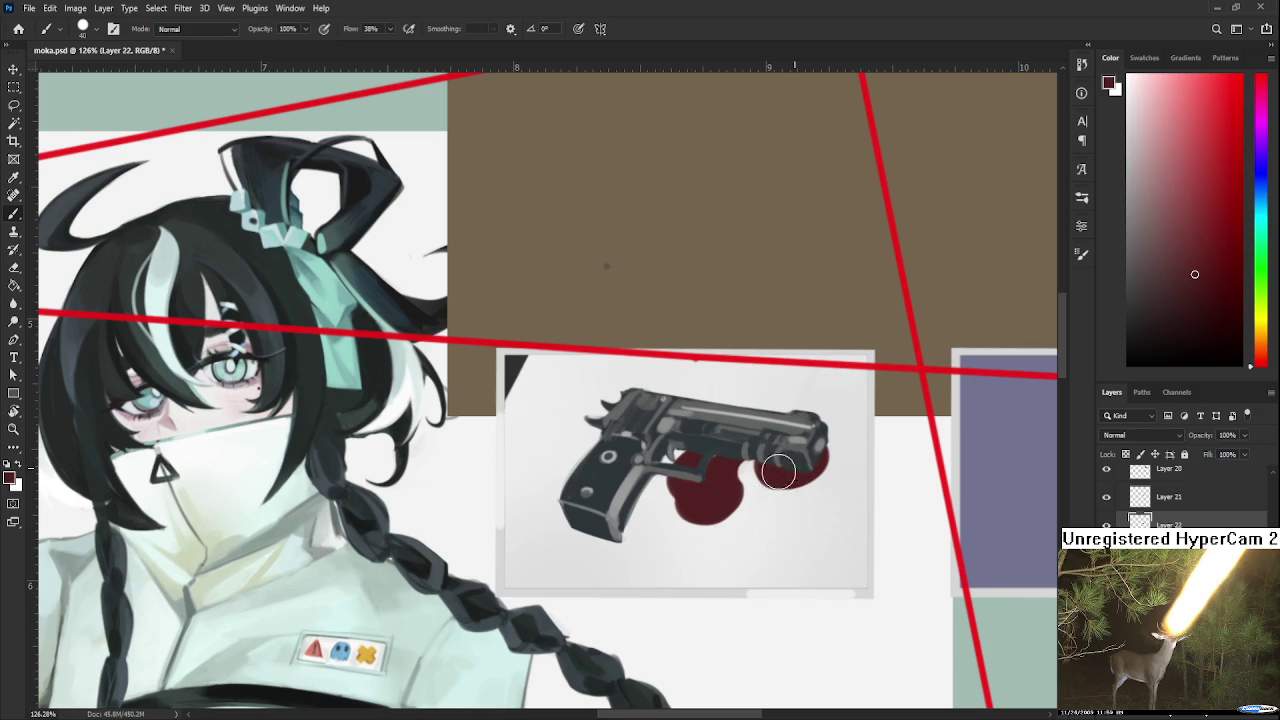
- Fill out the red blob behind the gun's right side and erase the stray fleck below
mouse_move(708, 489)
mouse_down()
mouse_move(769, 484)
mouse_move(734, 448)
mouse_move(689, 444)
mouse_up()
mouse_move(773, 423)
mouse_down()
mouse_move(800, 430)
mouse_move(754, 494)
mouse_up()
key(e)
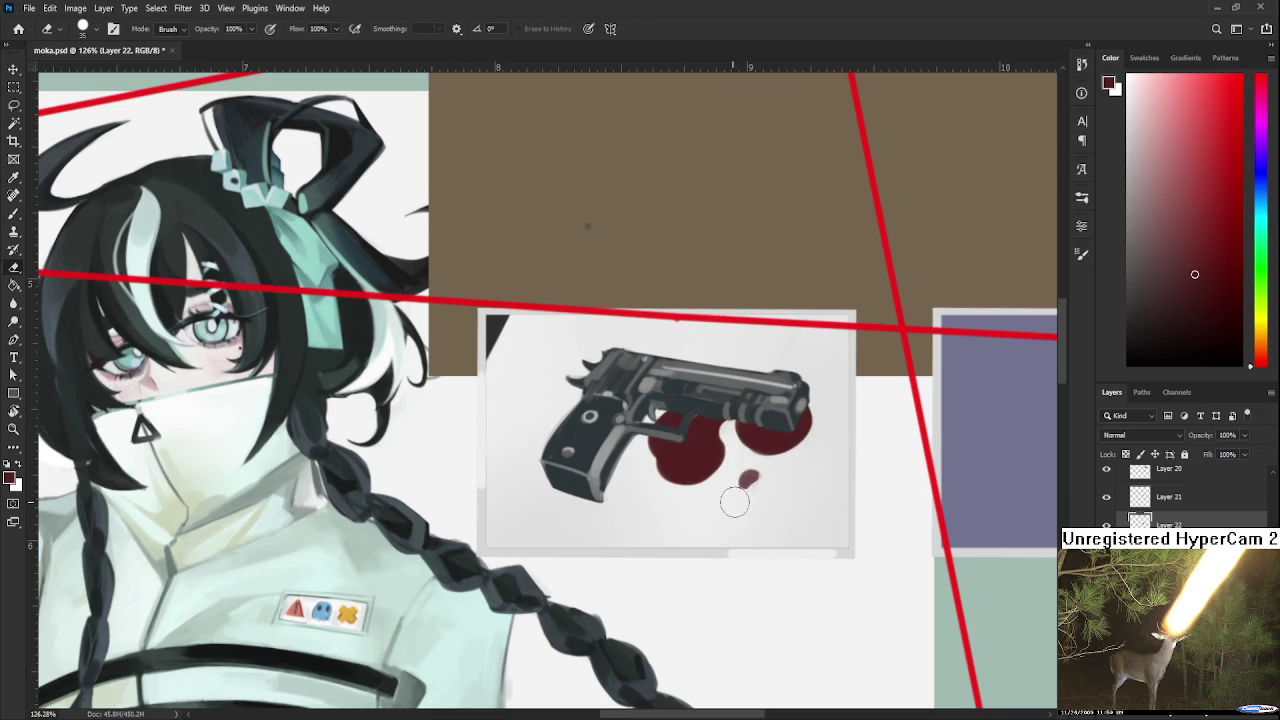
mouse_move(751, 482)
mouse_down()
mouse_move(748, 506)
mouse_move(858, 578)
mouse_up()
- Dab faint red shading near the trigger and on the gun slide
key(b)
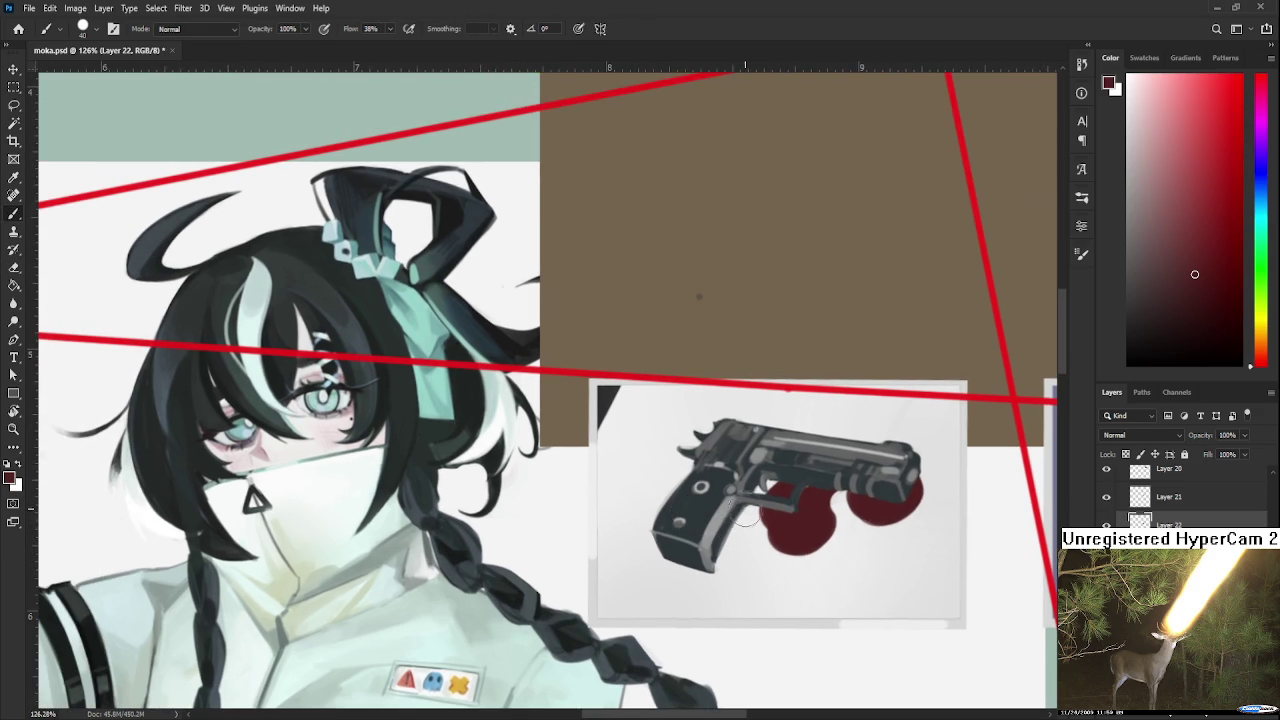
drag(730, 515, 742, 508)
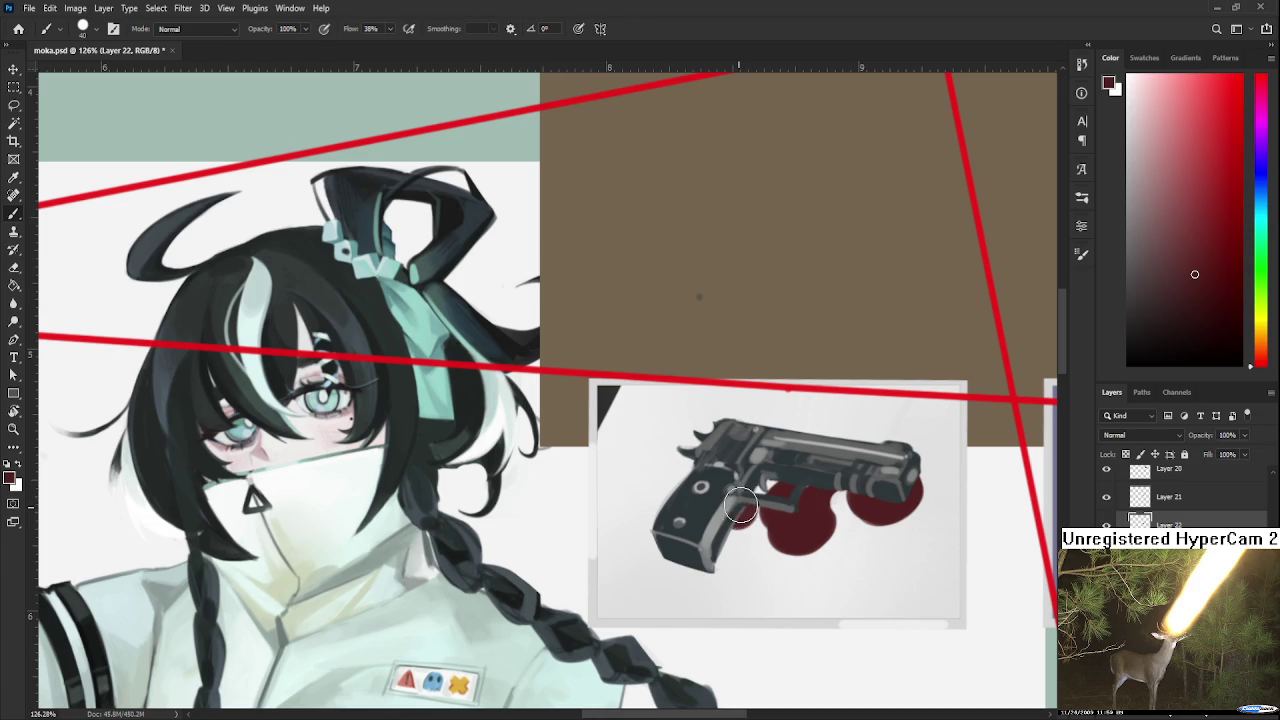
drag(860, 452, 773, 518)
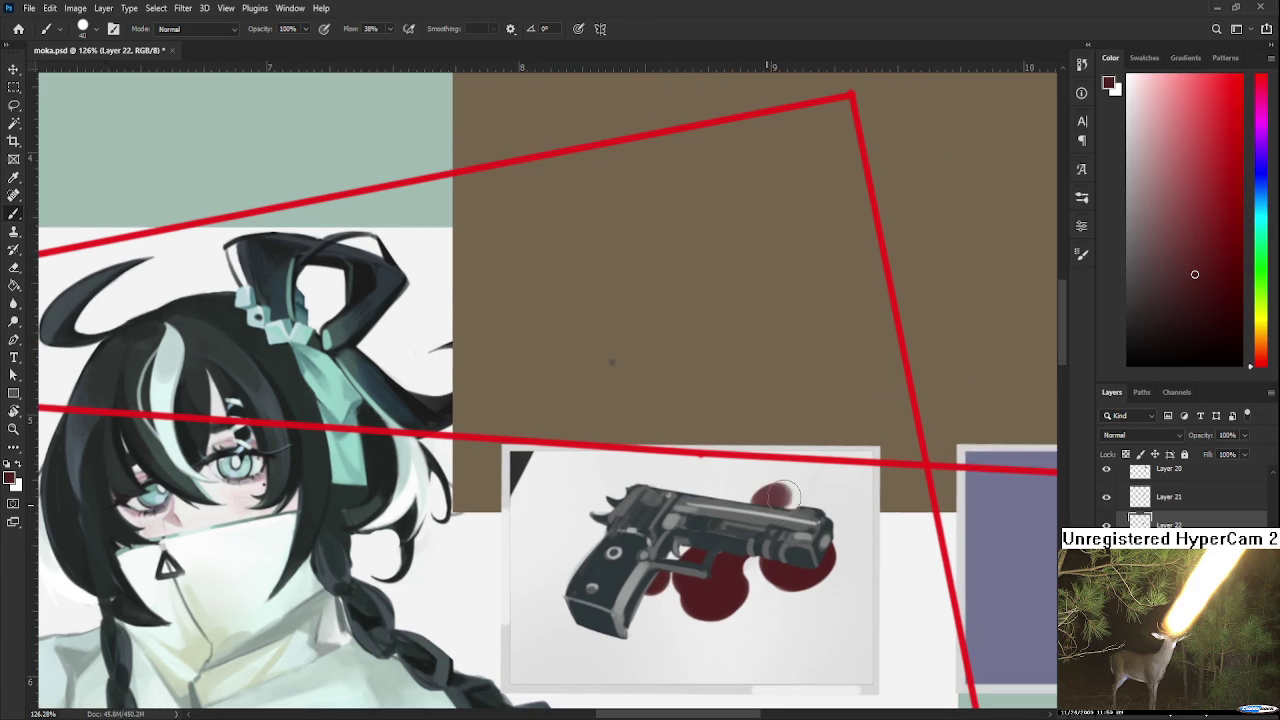
click(759, 503)
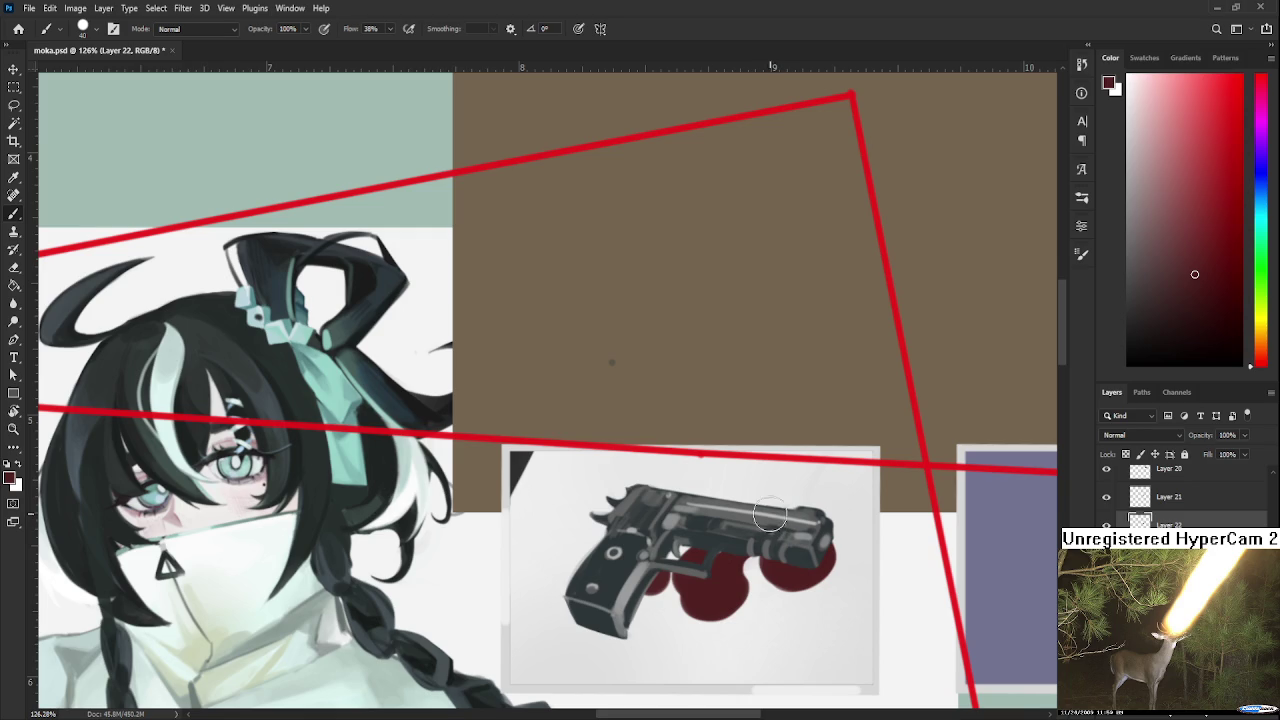
scroll(777, 515, down, 3)
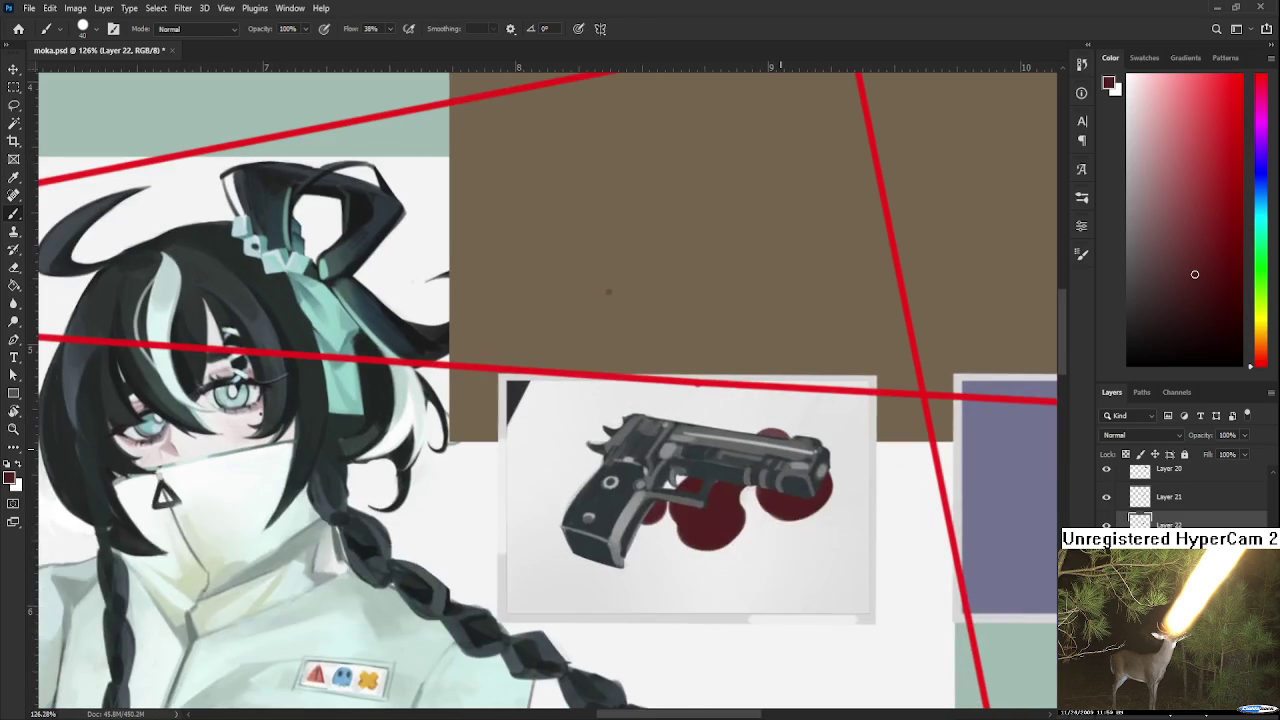
- Sample darker reds from the blobs and gun to round the red shapes
click(1210, 213)
alt+click(708, 515)
alt+click(684, 504)
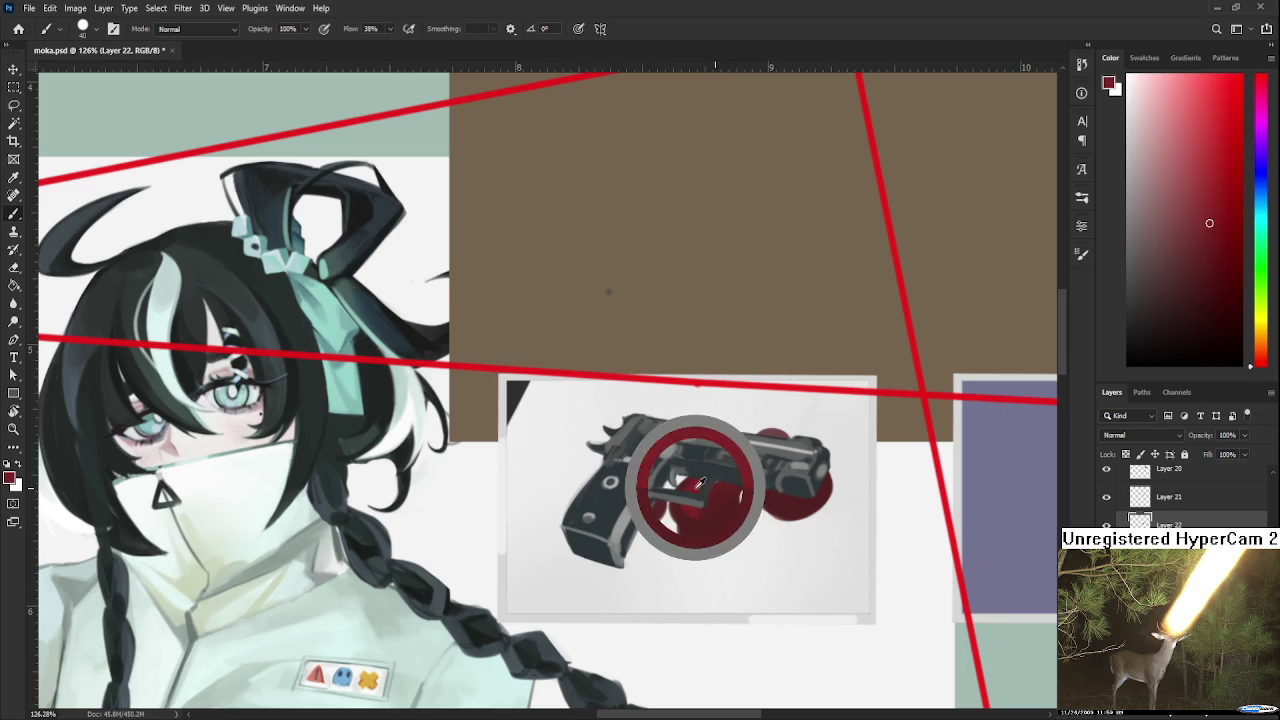
alt+click(692, 488)
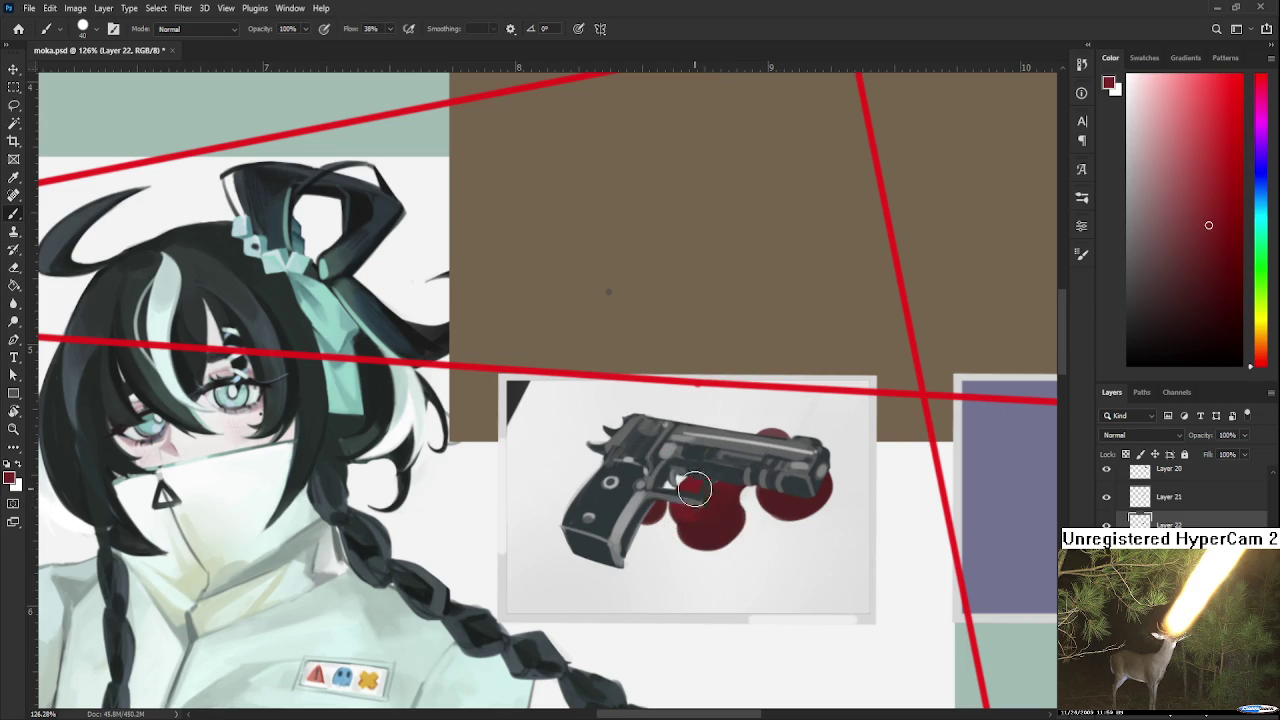
alt+click(722, 506)
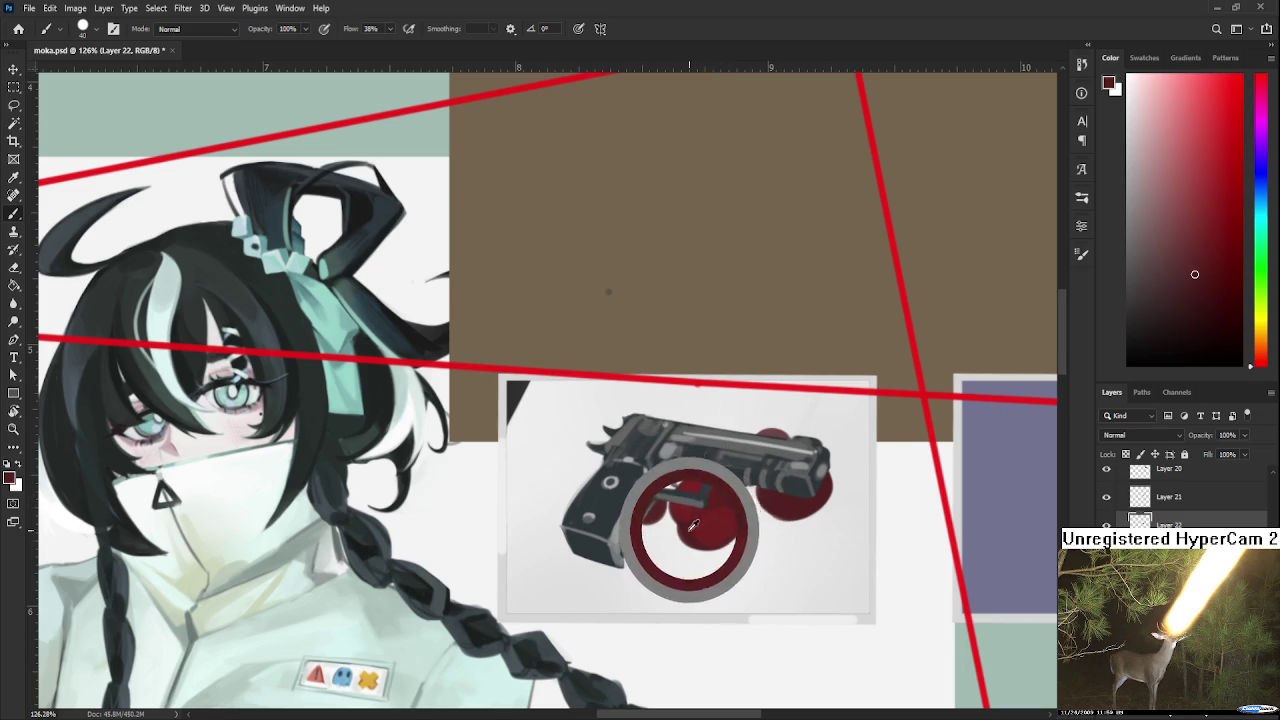
alt+click(720, 528)
alt+click(710, 512)
alt+click(818, 490)
alt+click(780, 498)
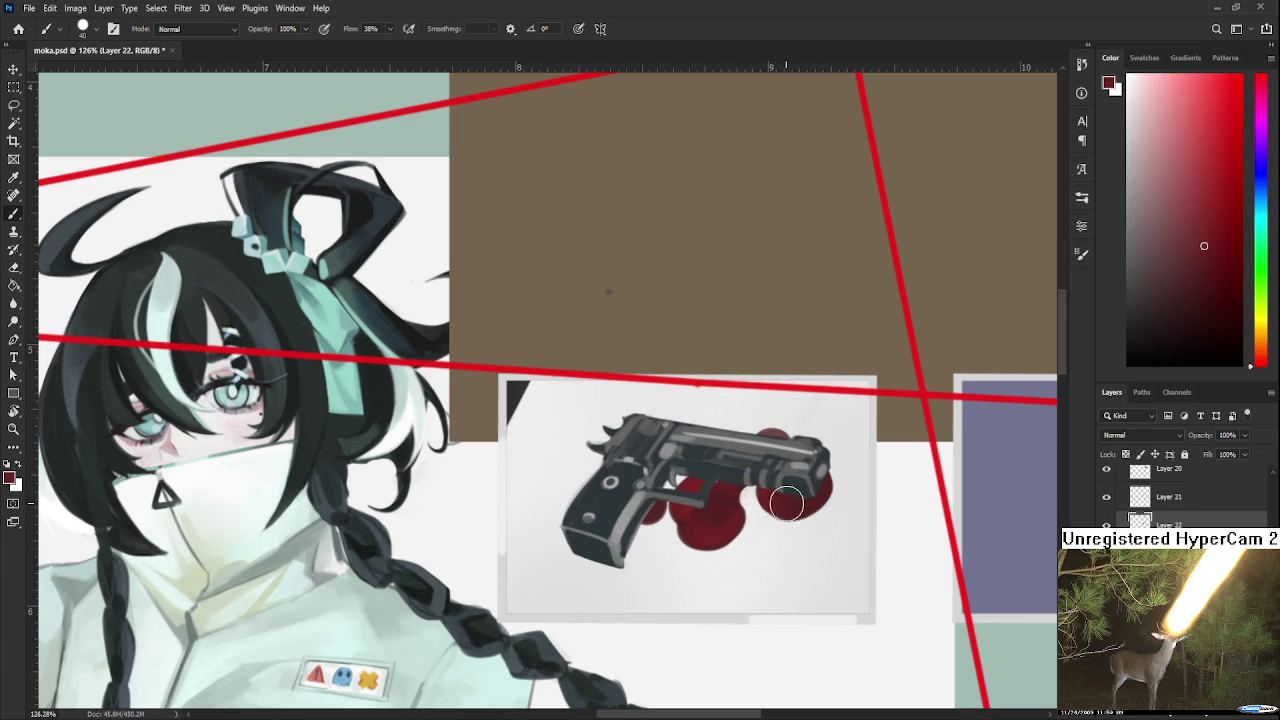
- Pick a pale pink painting colour in the Color panel
scroll(812, 484, up, 1)
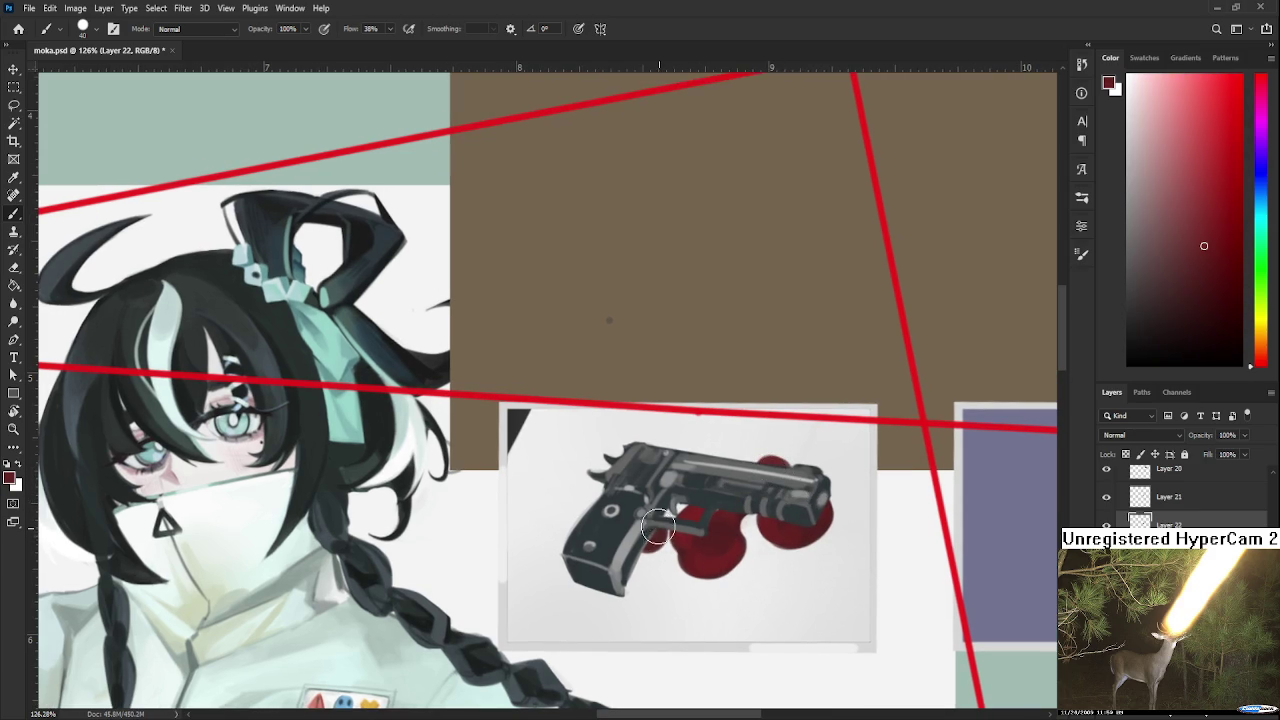
scroll(673, 514, down, 2)
scroll(687, 502, down, 2)
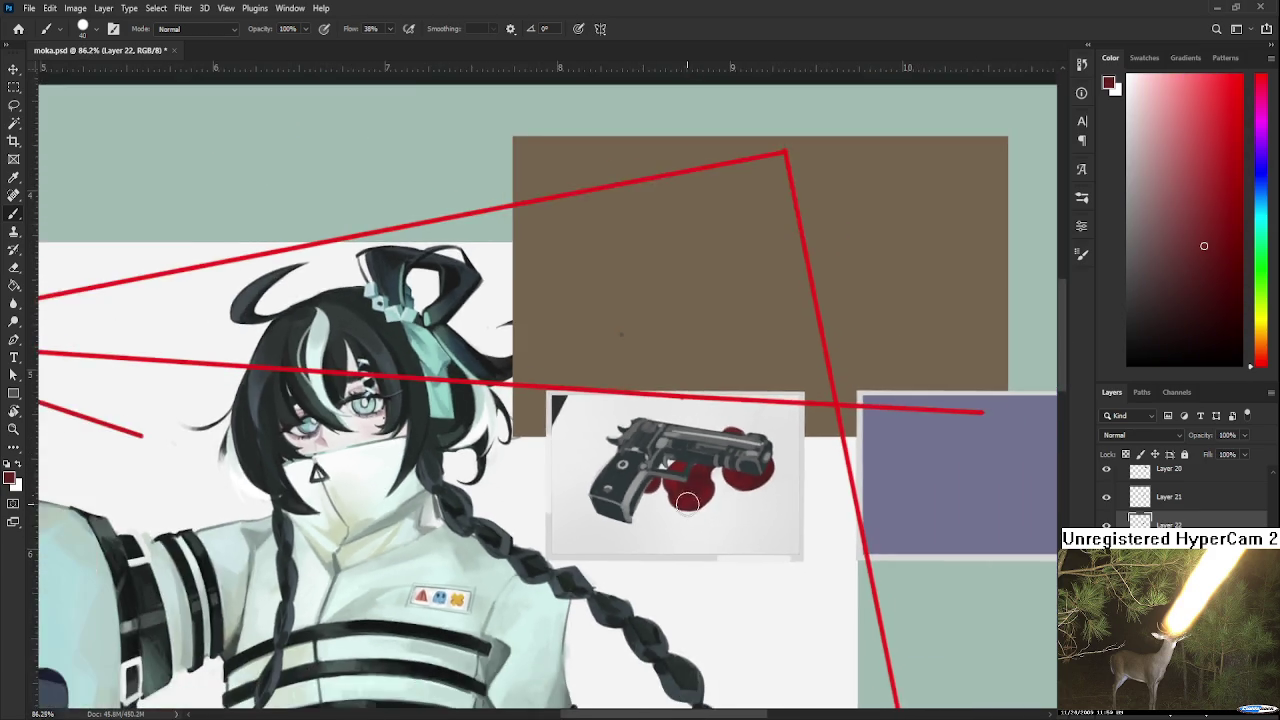
scroll(687, 502, down, 2)
scroll(687, 502, up, 1)
drag(1168, 196, 1148, 104)
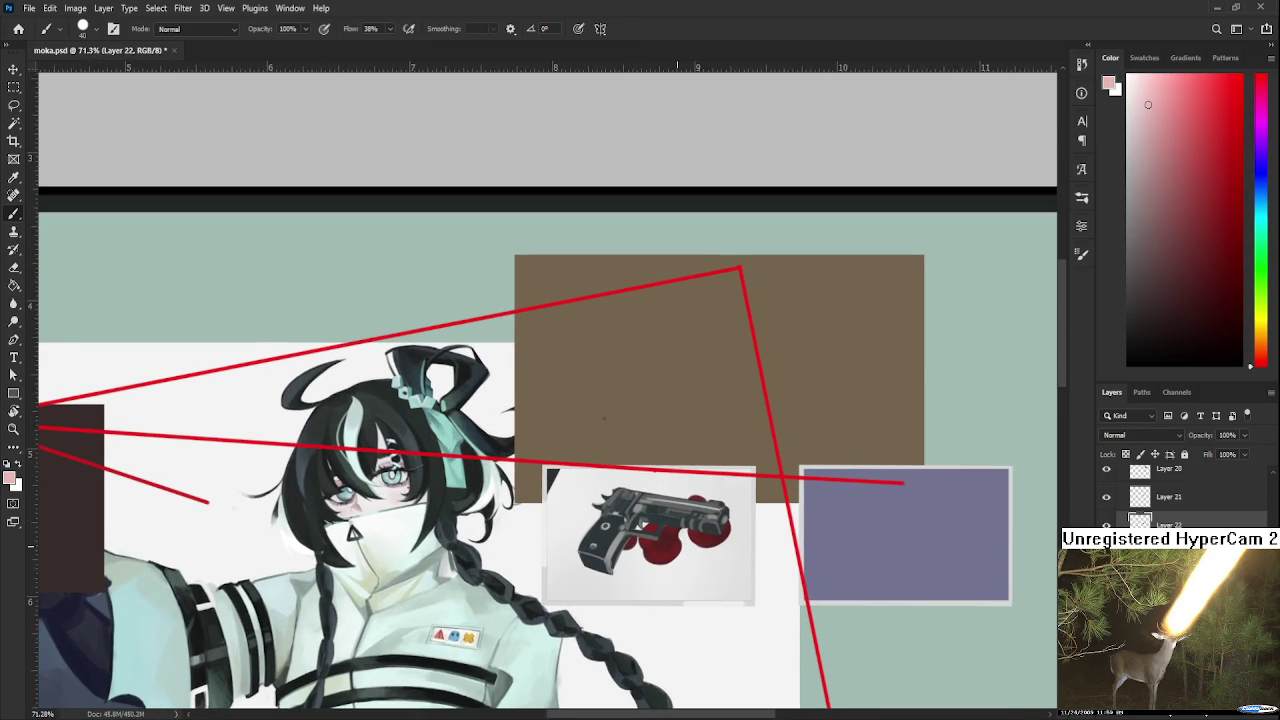
- Shrink the brush to size 8 and sample colours from the red blobs
key(bracketleft)
key(bracketleft)
key(bracketleft)
drag(729, 529, 727, 540)
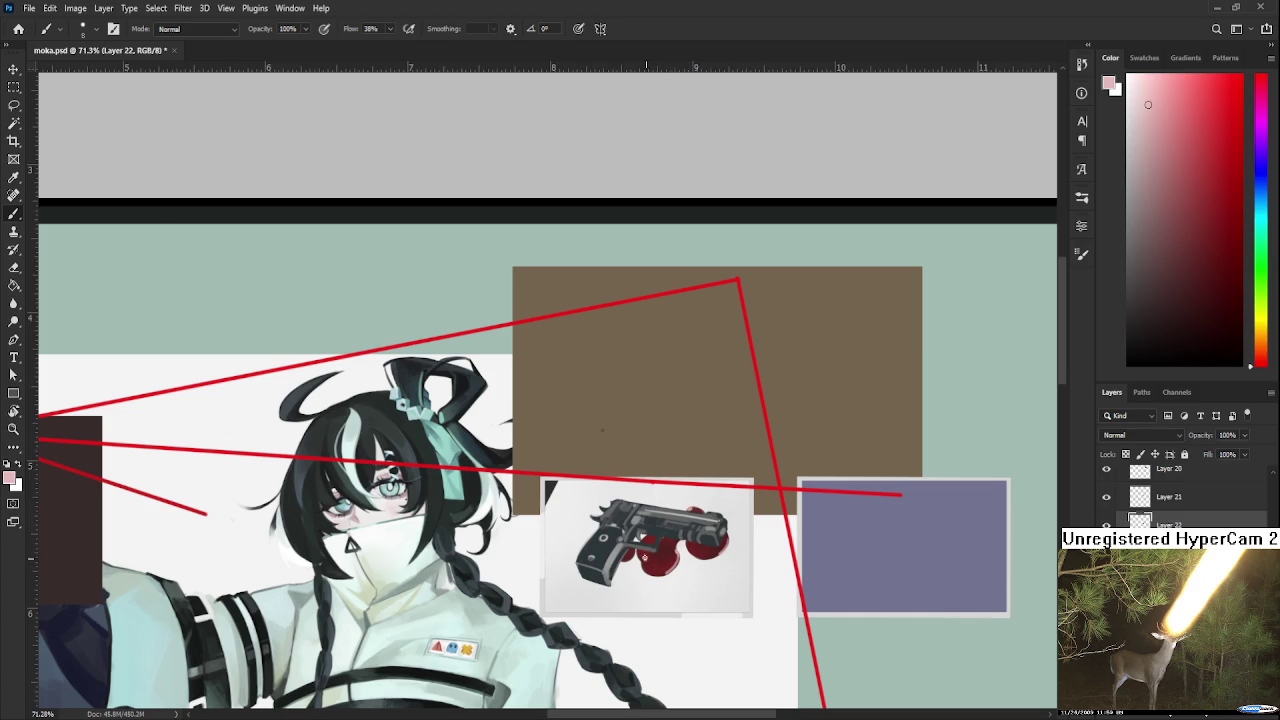
alt+click(647, 556)
alt+click(645, 556)
alt+click(646, 557)
alt+click(645, 556)
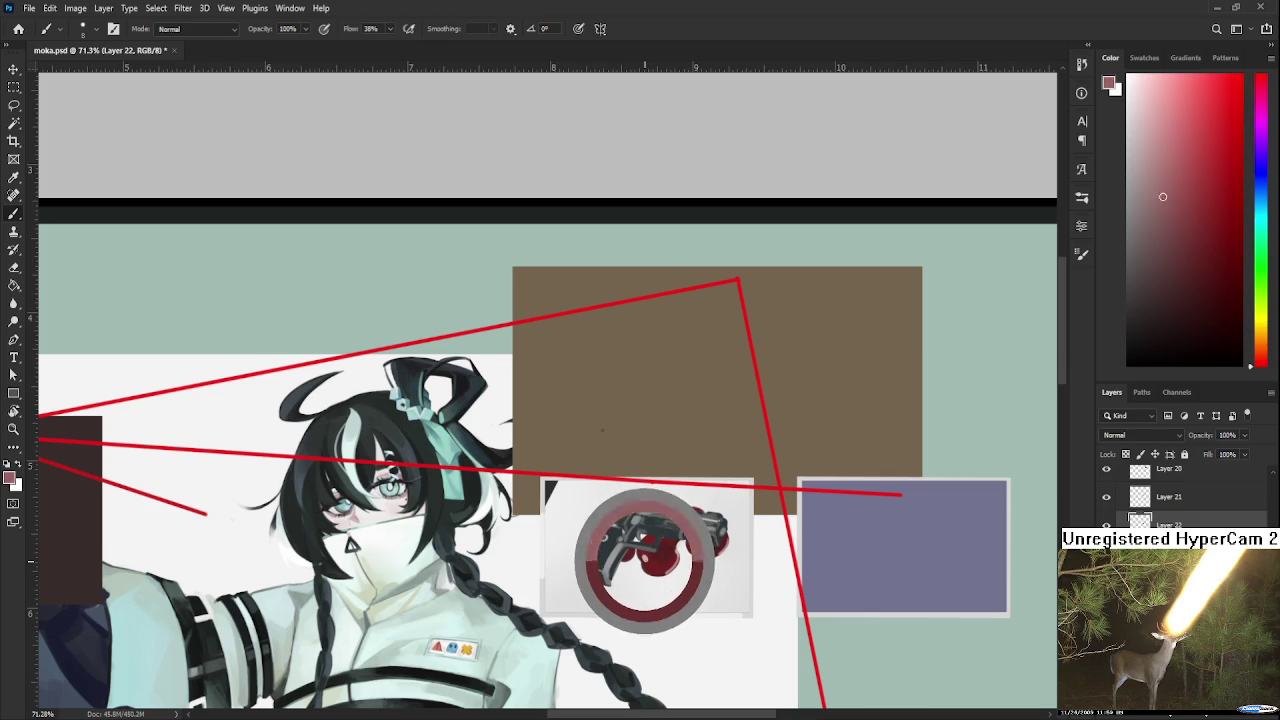
- Alternate dark red and light pink to add glossy highlights on the red circles
scroll(692, 516, down, 1)
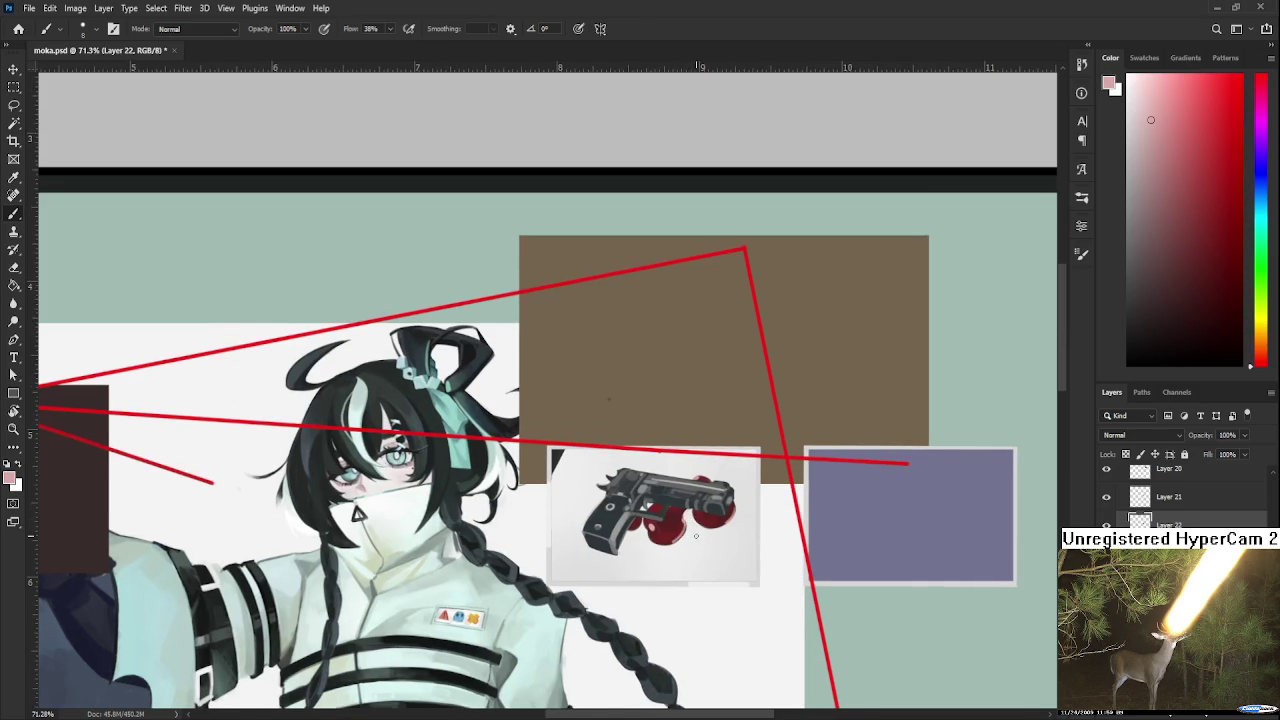
scroll(692, 516, down, 1)
scroll(710, 525, down, 2)
scroll(723, 538, up, 3)
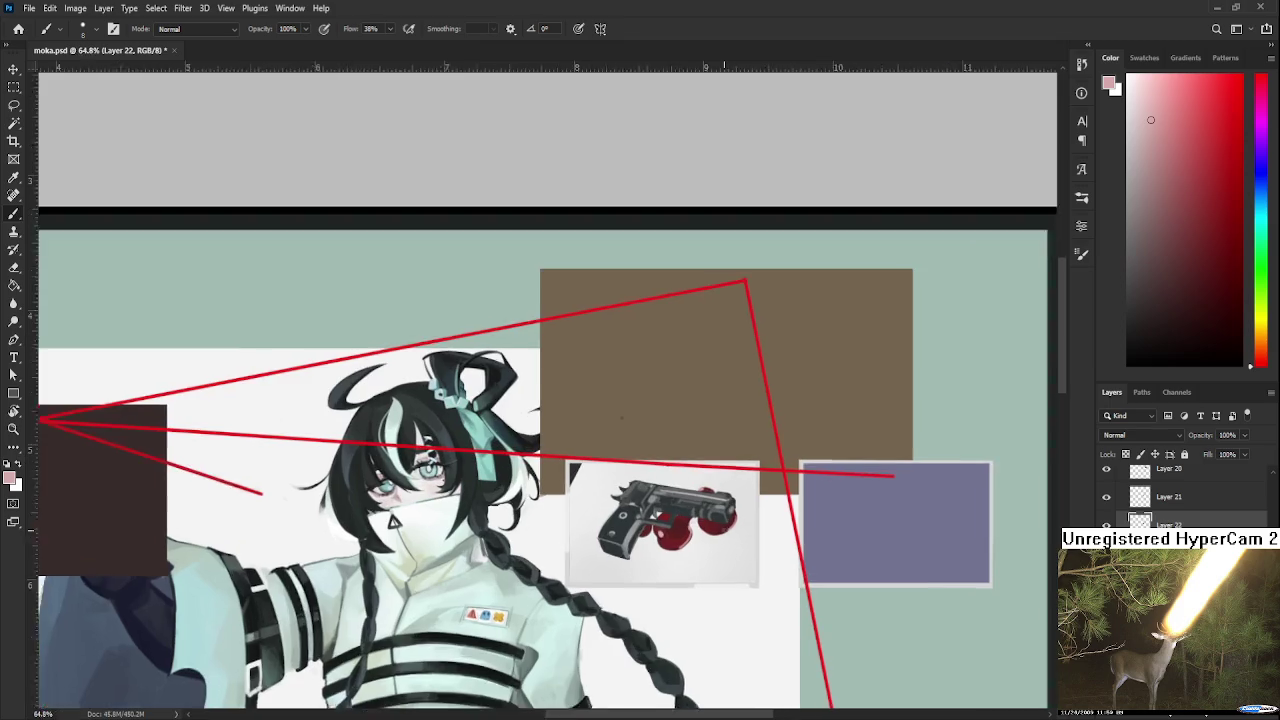
scroll(723, 538, up, 3)
scroll(720, 536, up, 2)
alt+click(608, 535)
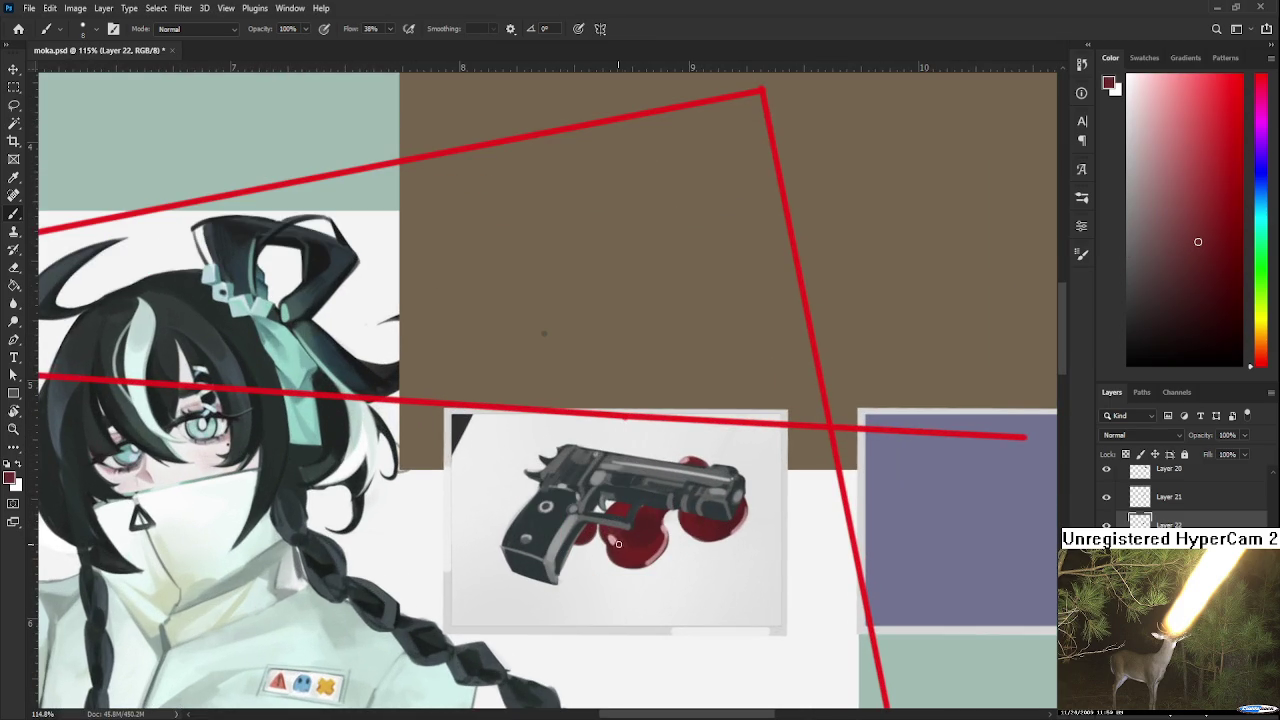
alt+click(612, 536)
alt+click(712, 530)
scroll(705, 528, down, 2)
scroll(704, 527, down, 3)
scroll(706, 525, down, 2)
scroll(708, 522, down, 1)
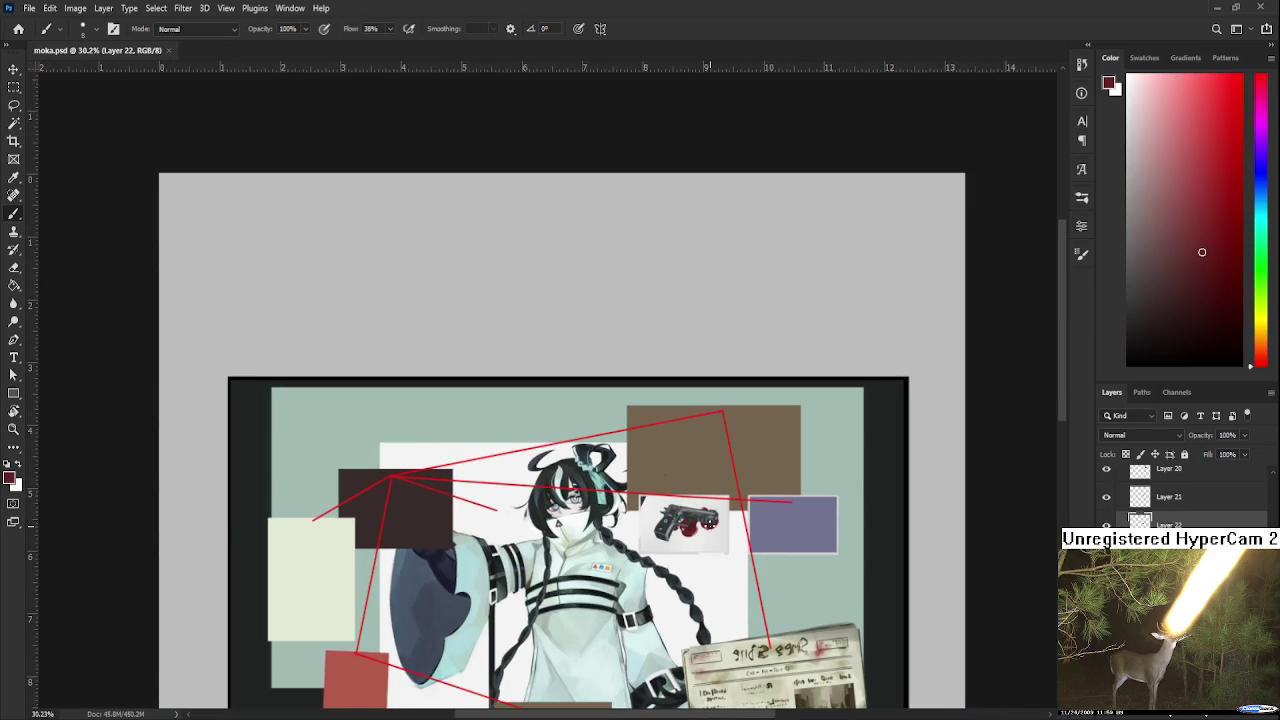
scroll(709, 522, up, 1)
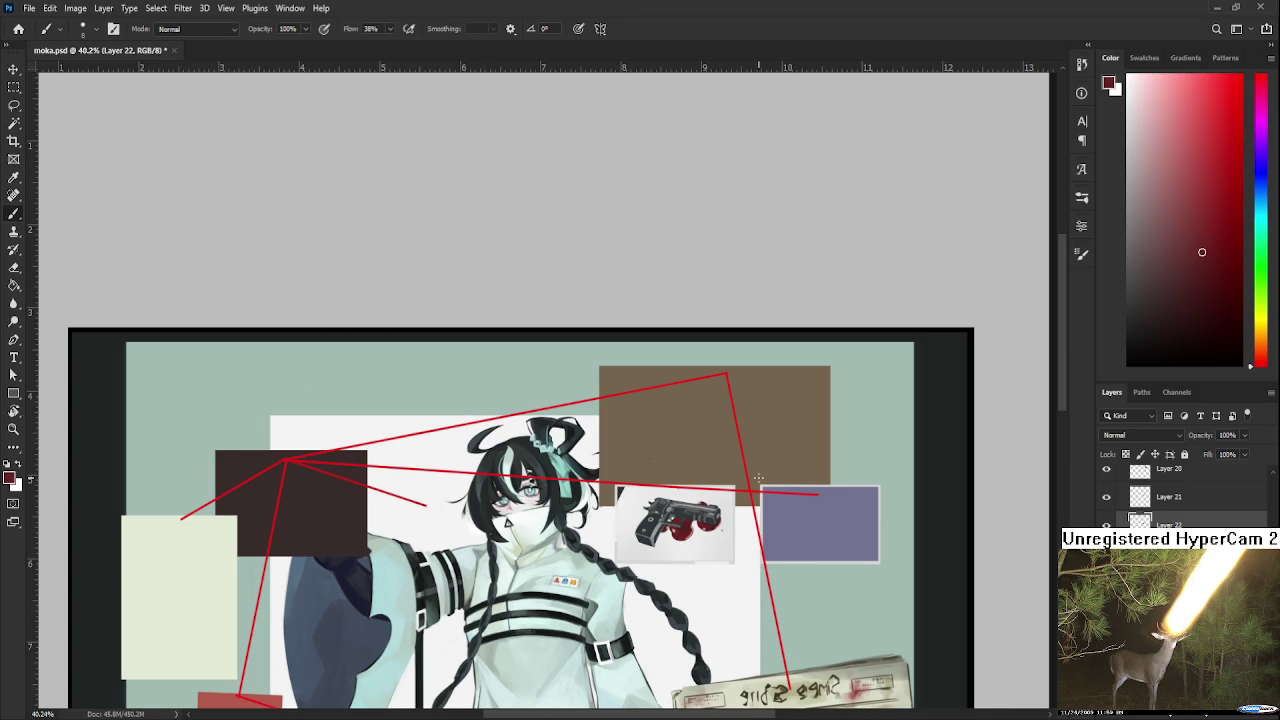
- Dab small dark red blood droplets around the splatter beneath the pistol
scroll(723, 530, up, 1)
scroll(700, 526, up, 1)
scroll(664, 520, up, 2)
scroll(664, 520, up, 1)
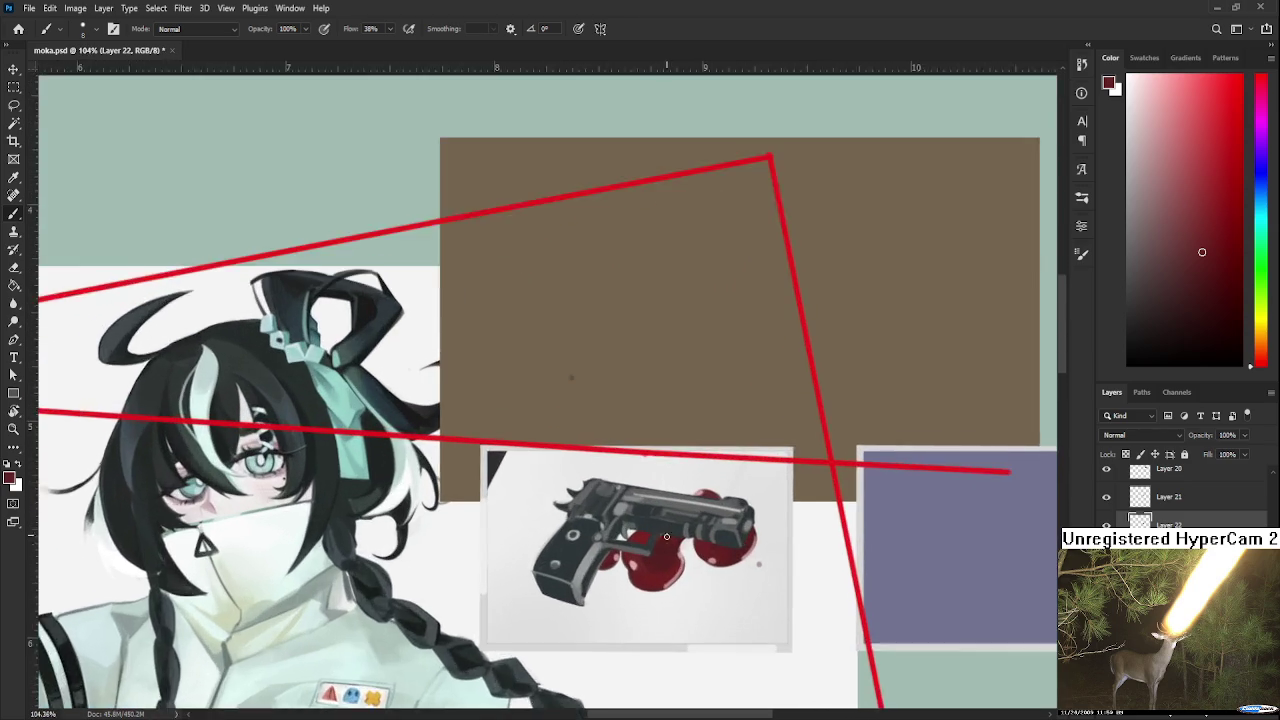
scroll(664, 520, up, 1)
key(e)
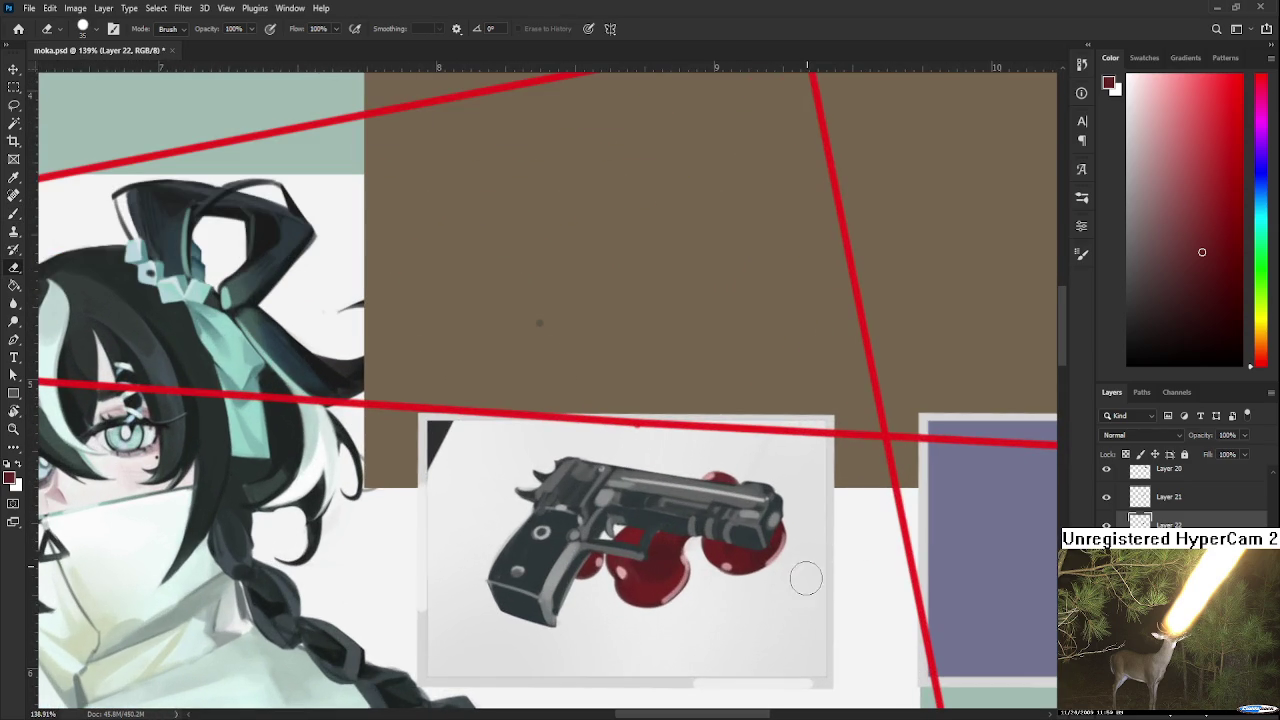
scroll(790, 580, up, 1)
key(b)
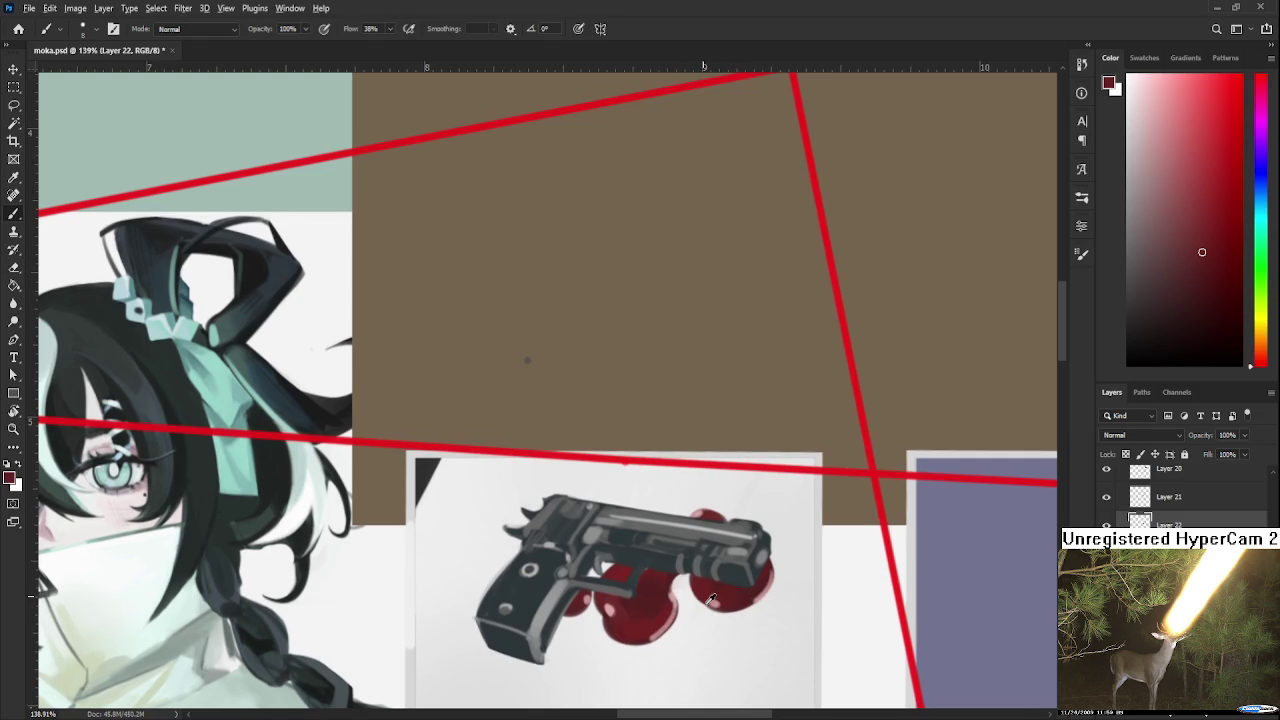
click(711, 630)
scroll(745, 590, up, 2)
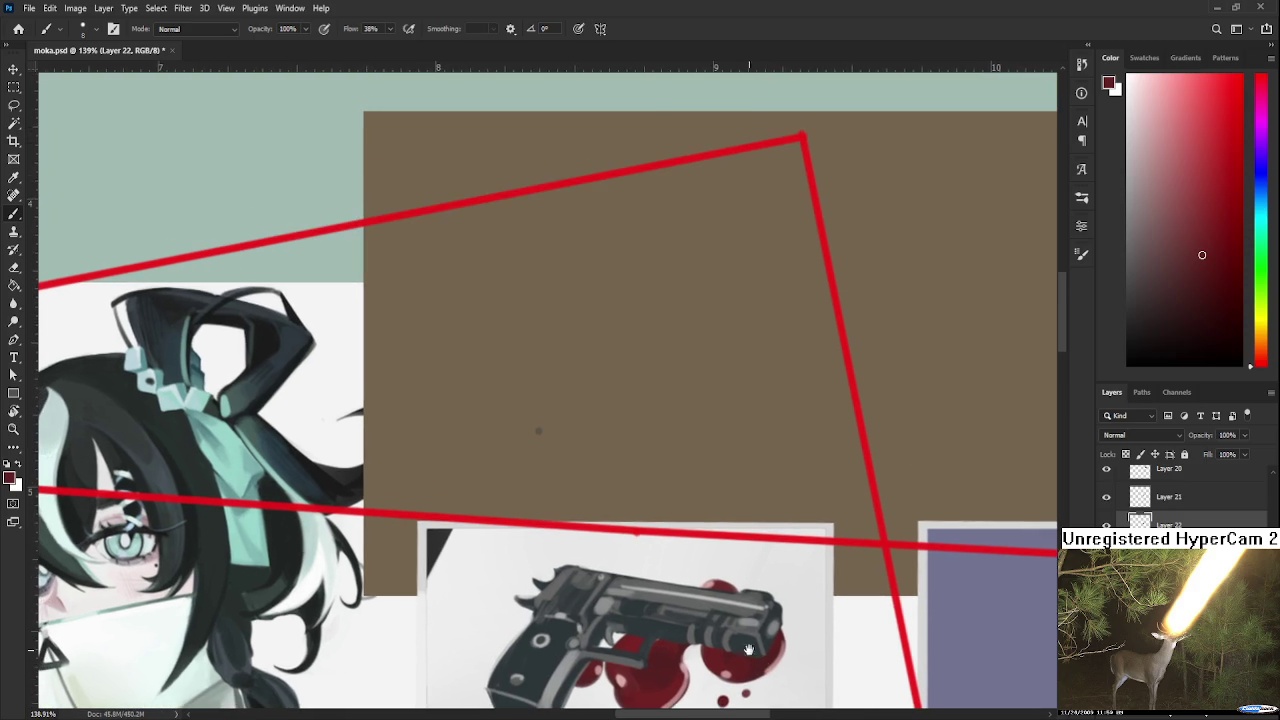
click(693, 576)
click(756, 577)
- Pan around the pistol and blood splatter to review the droplets
scroll(754, 578, down, 3)
scroll(754, 578, left, 3)
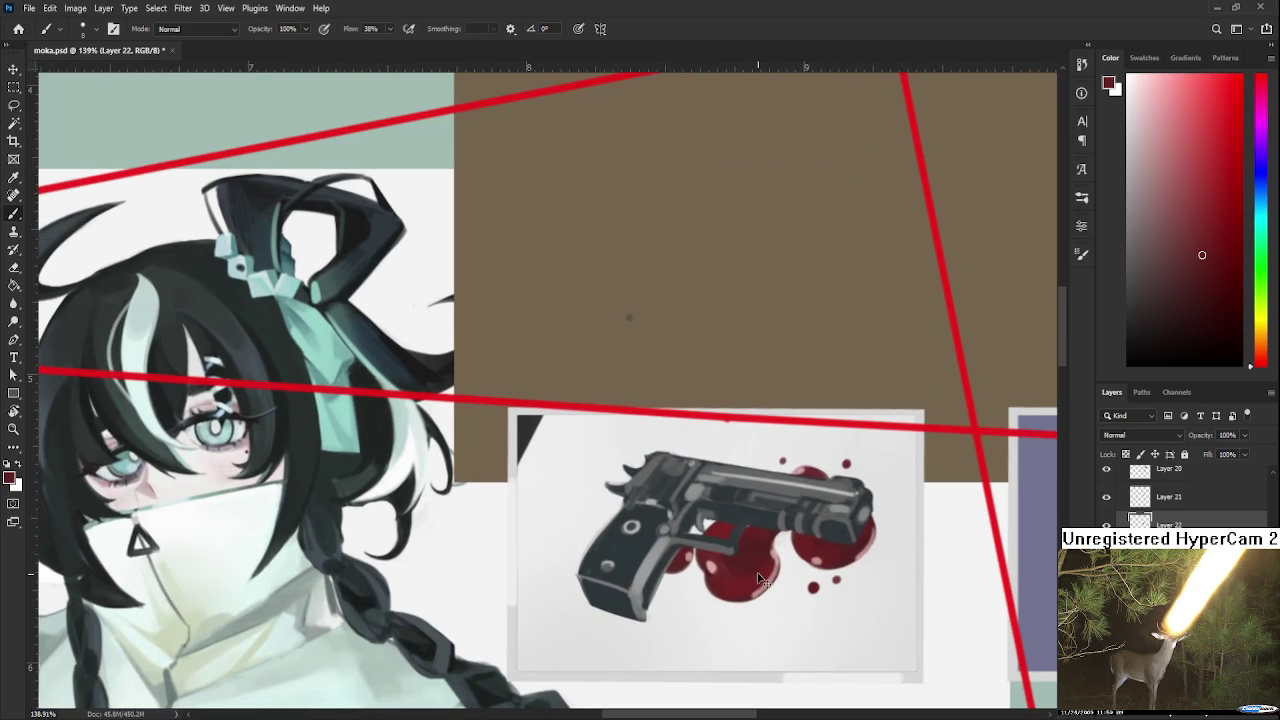
drag(821, 542, 780, 553)
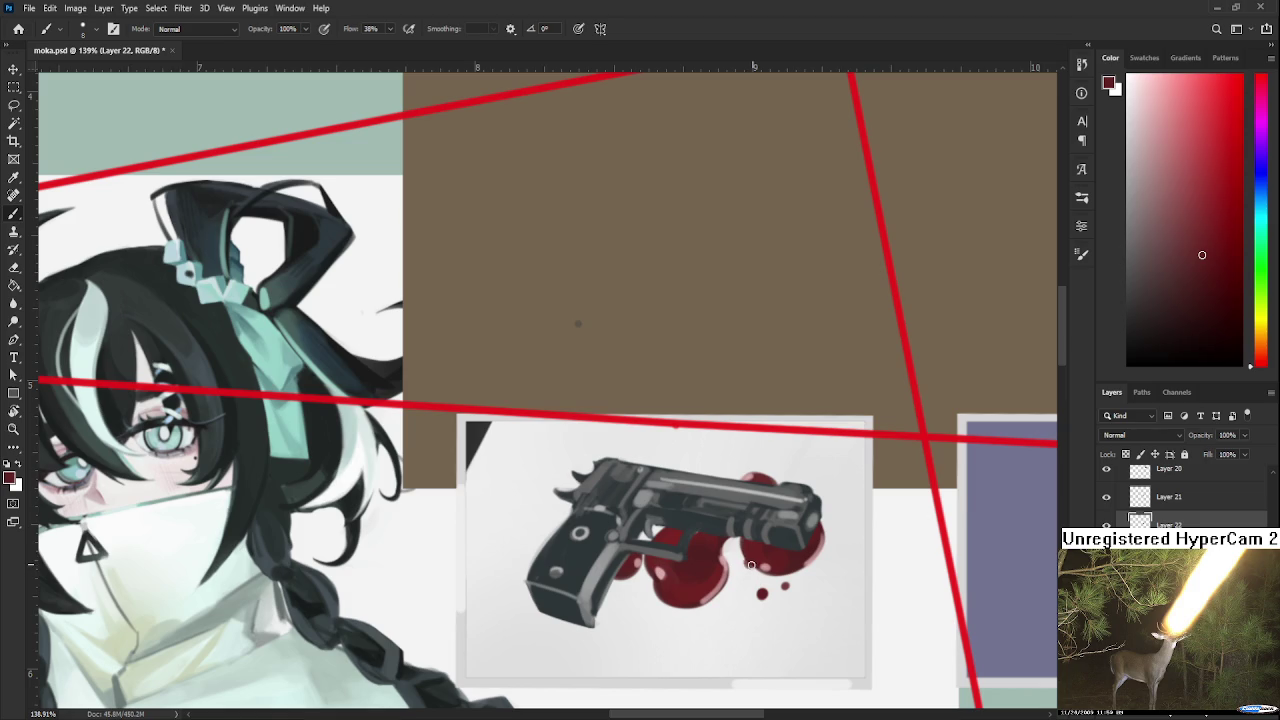
mouse_move(757, 568)
mouse_down()
mouse_move(711, 642)
mouse_move(727, 634)
mouse_up()
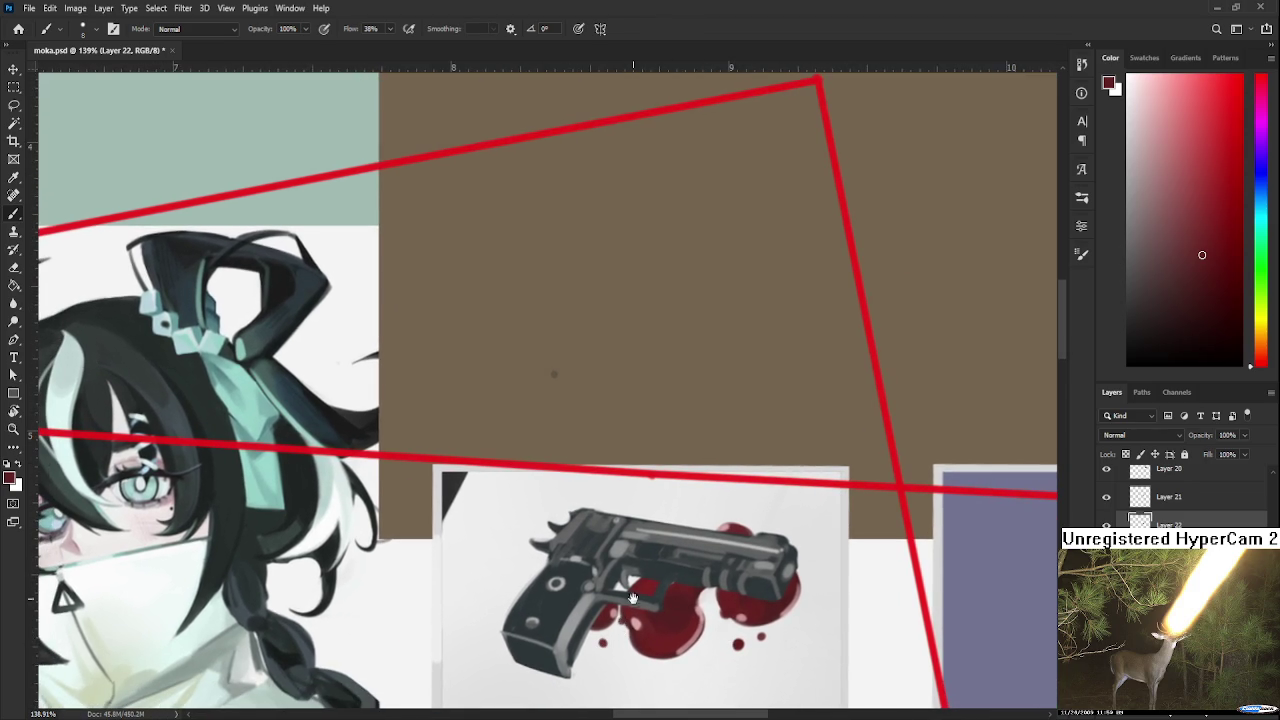
drag(622, 621, 606, 710)
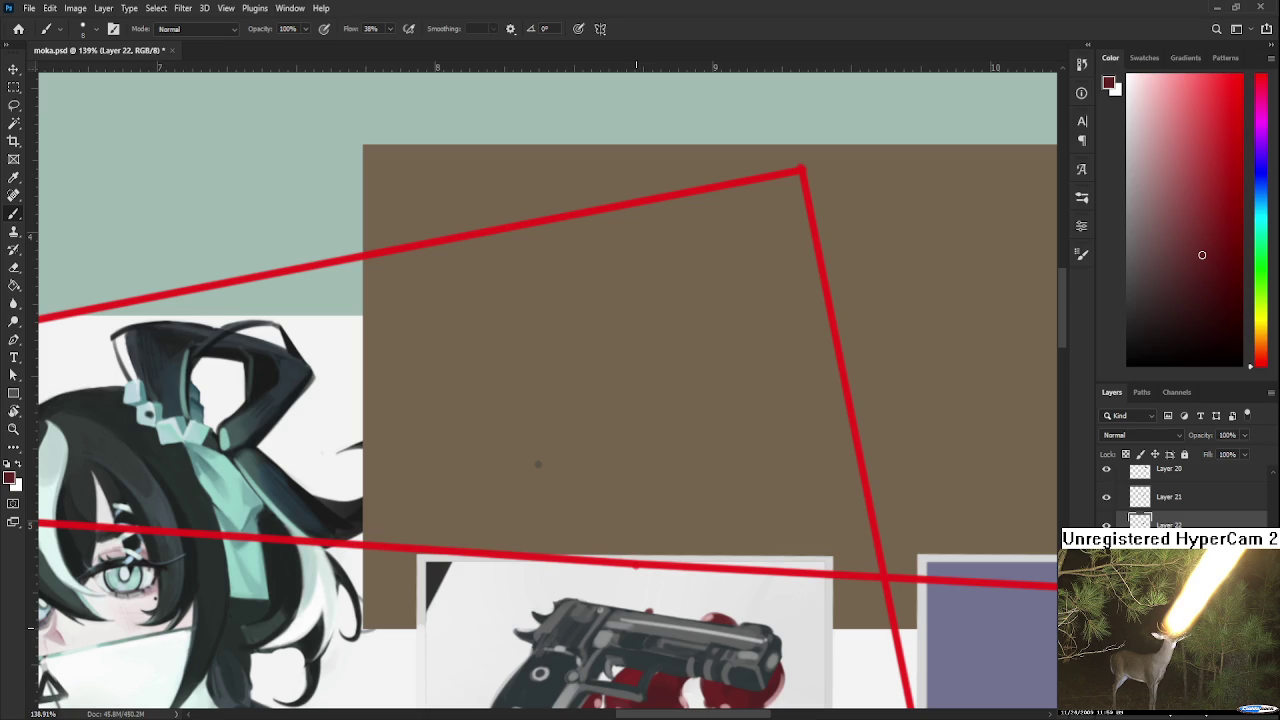
drag(712, 667, 741, 519)
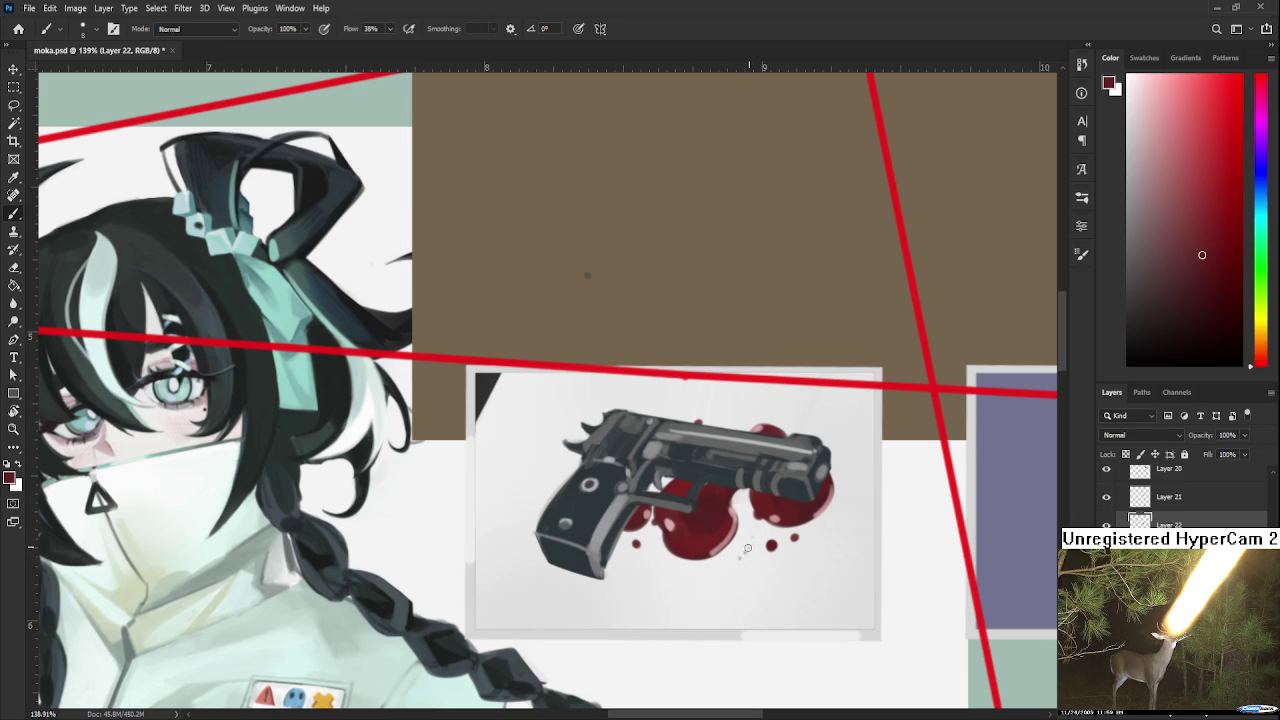
drag(748, 547, 708, 656)
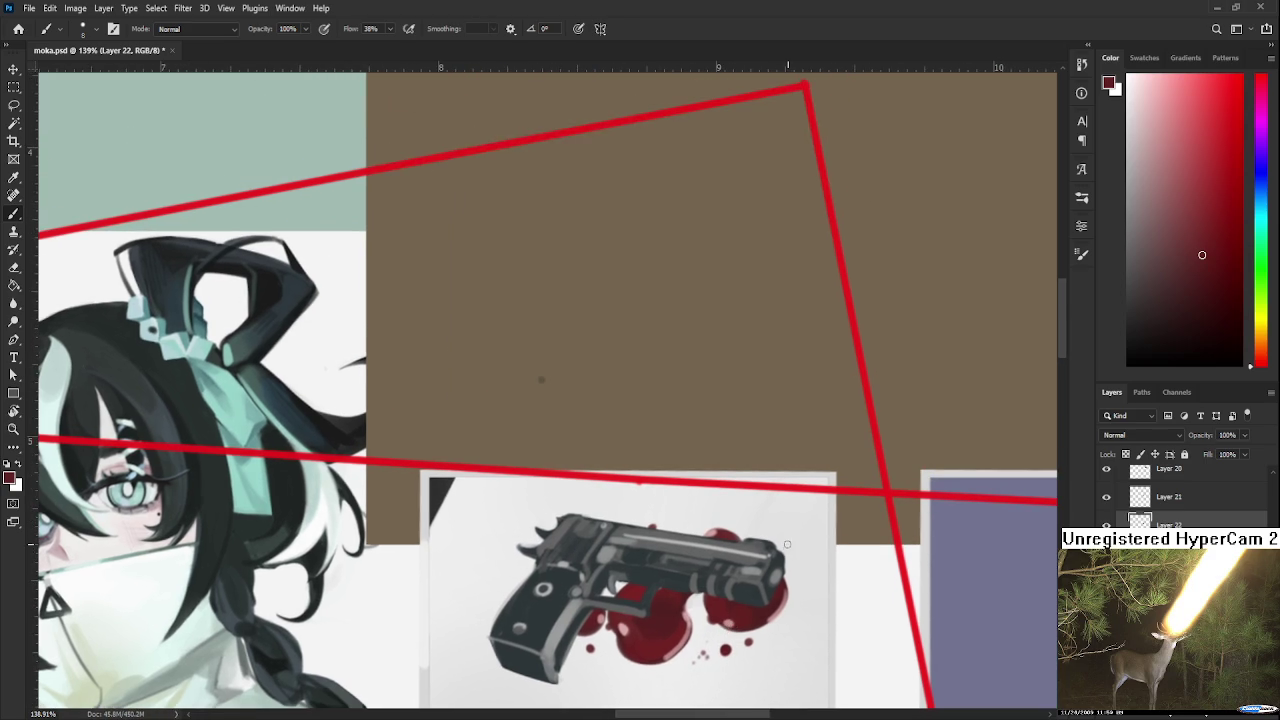
drag(788, 548, 799, 567)
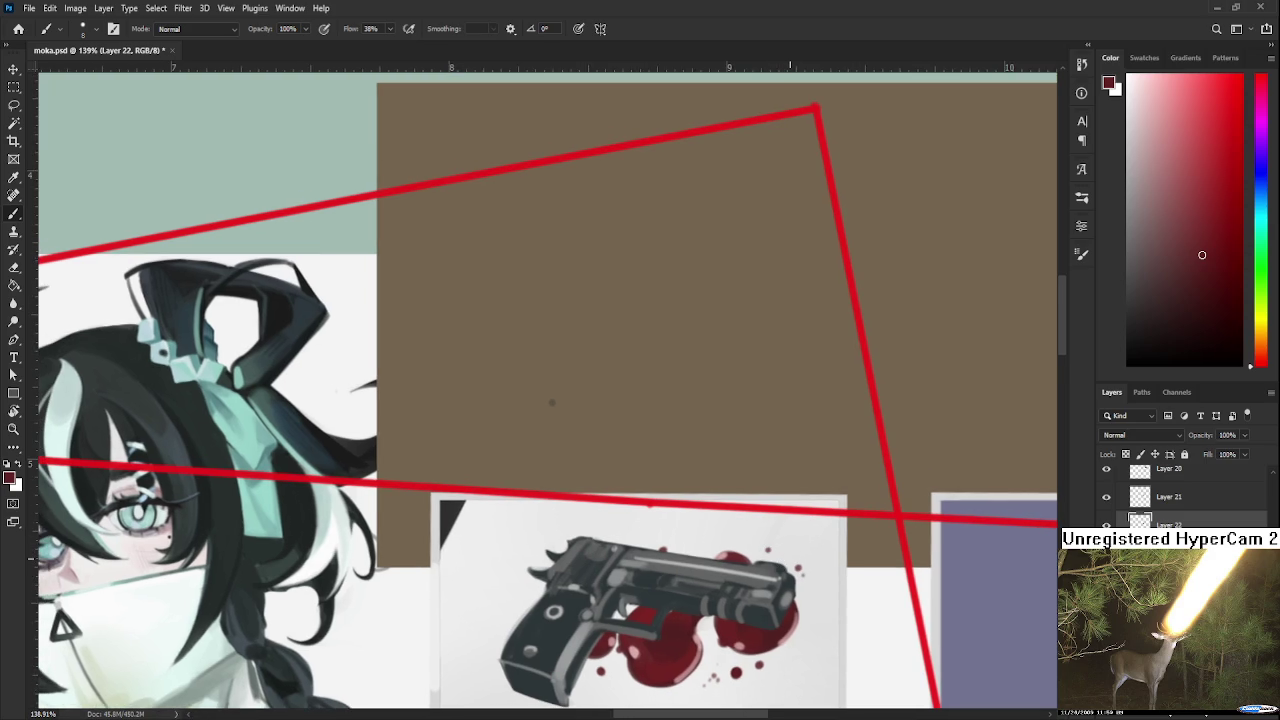
- Save moka.psd with Ctrl+S
alt+scroll(788, 551, down, 1)
alt+scroll(785, 548, down, 2)
alt+scroll(780, 545, down, 2)
key(ctrl+s)
alt+scroll(779, 543, down, 1)
alt+scroll(720, 500, down, 1)
alt+scroll(615, 343, down, 1)
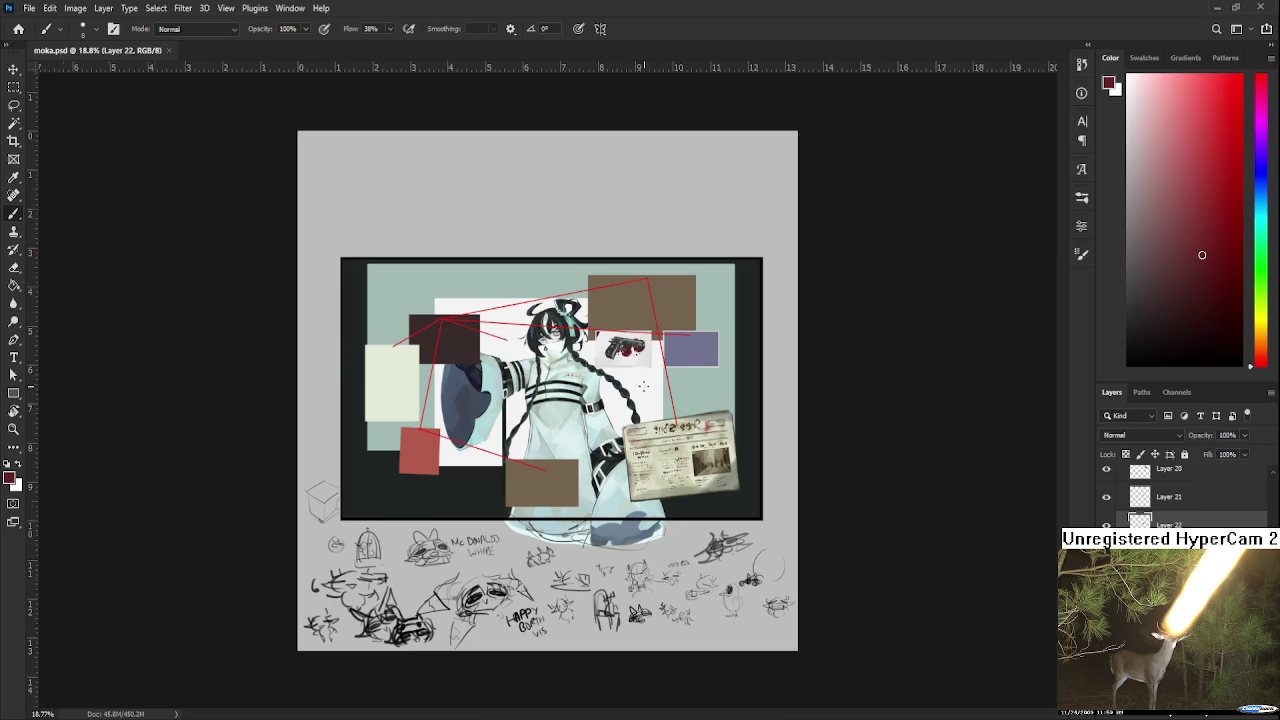
scroll(614, 250, up, 2)
scroll(614, 250, up, 1)
scroll(614, 250, up, 1)
scroll(679, 478, down, 1)
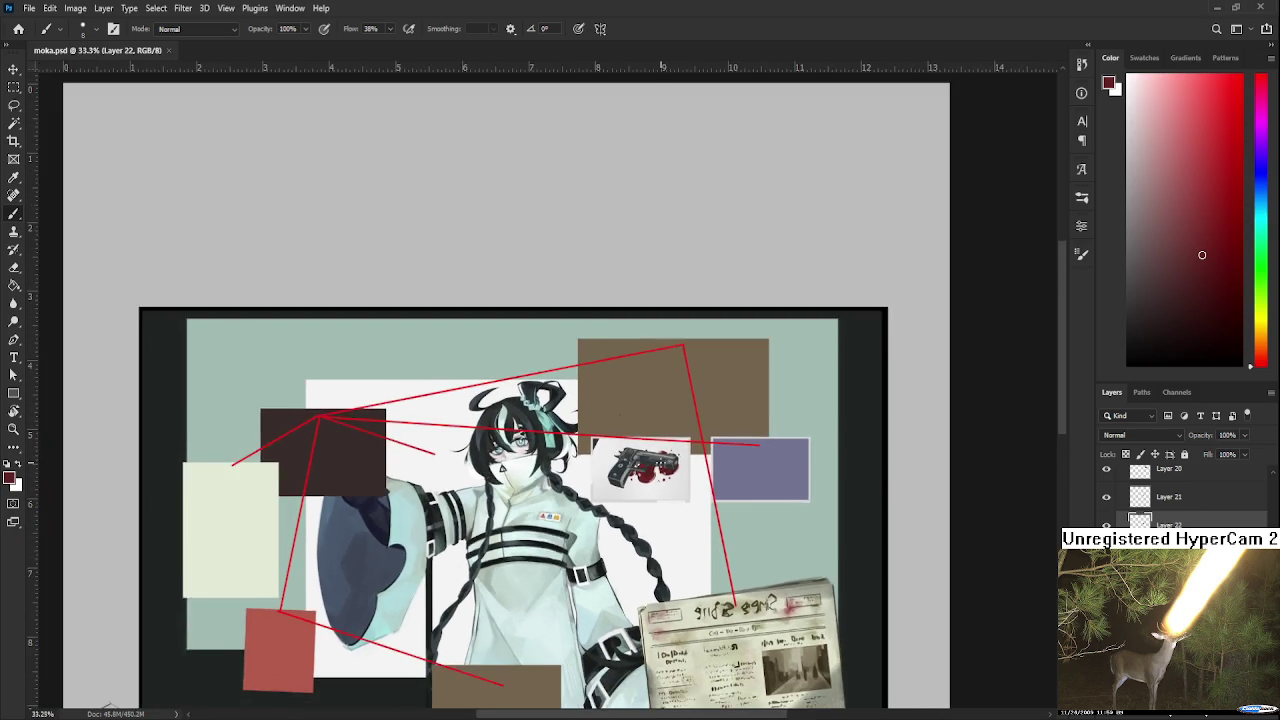
scroll(670, 478, down, 1)
- Add a new empty Layer 23 above the glossy red circles
scroll(655, 478, up, 2)
scroll(655, 478, up, 1)
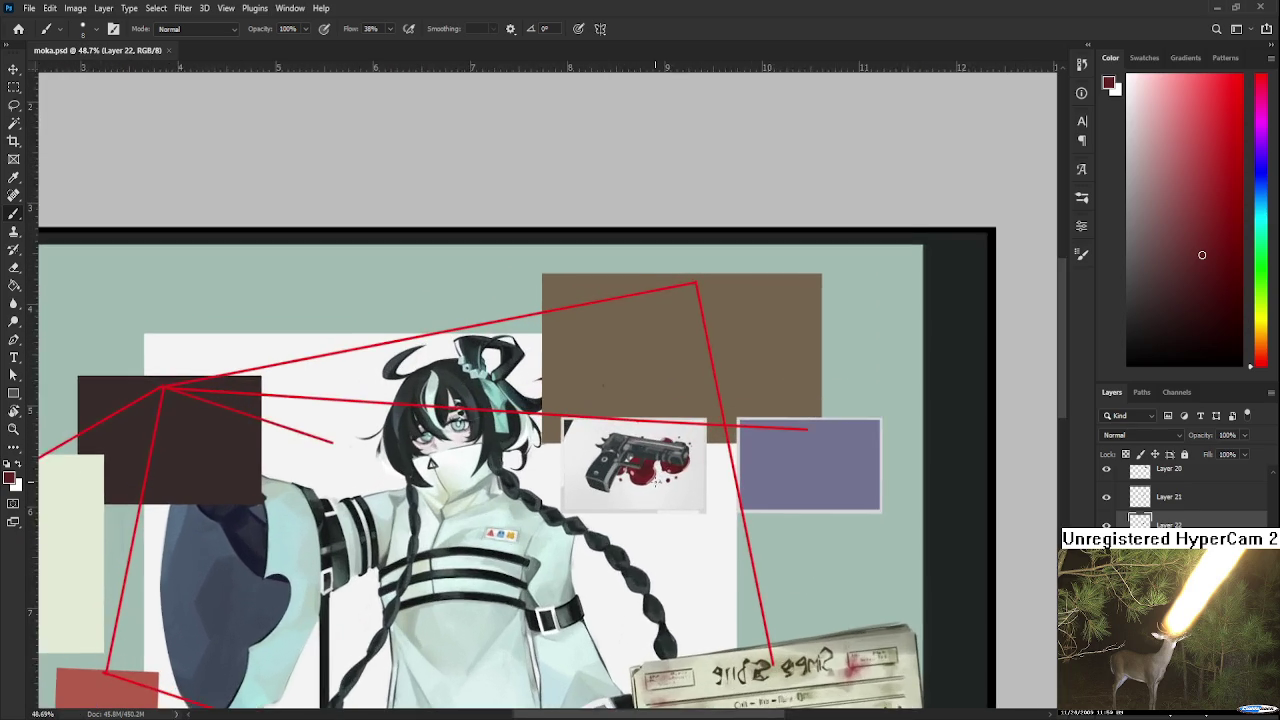
scroll(655, 478, up, 1)
scroll(655, 478, up, 1)
scroll(657, 481, up, 1)
scroll(661, 476, down, 1)
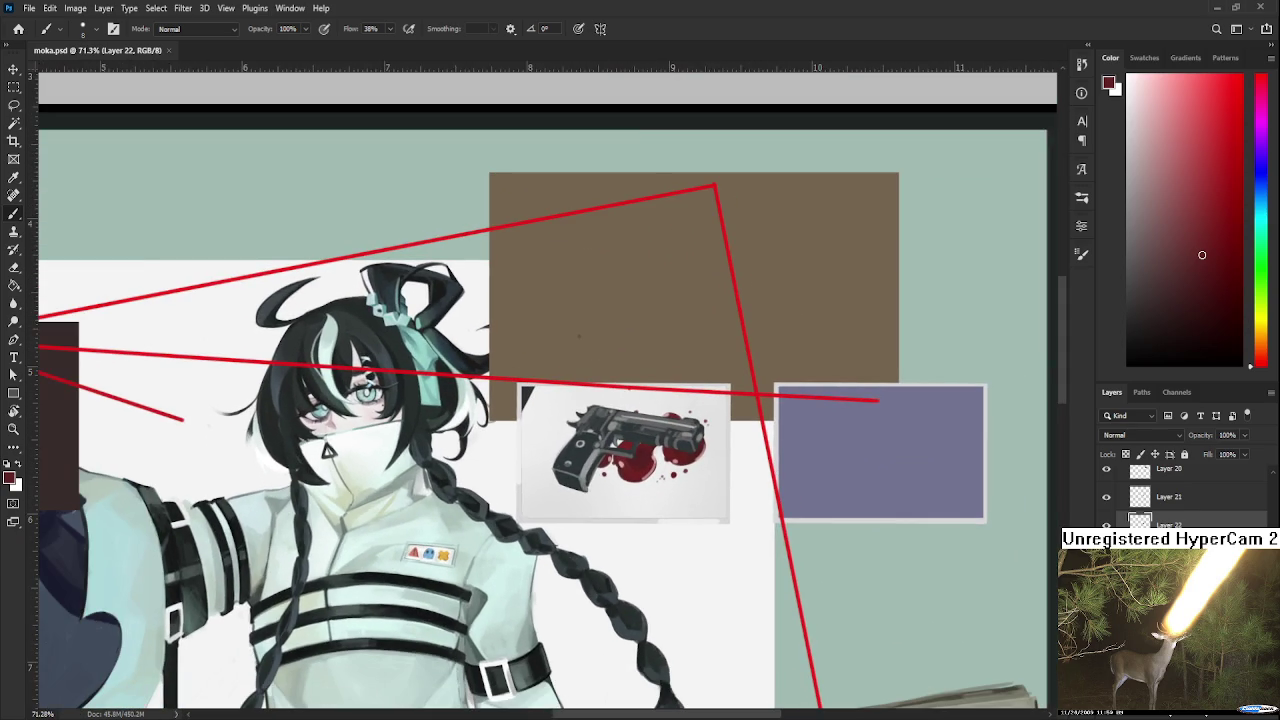
scroll(655, 480, up, 1)
scroll(655, 480, up, 1)
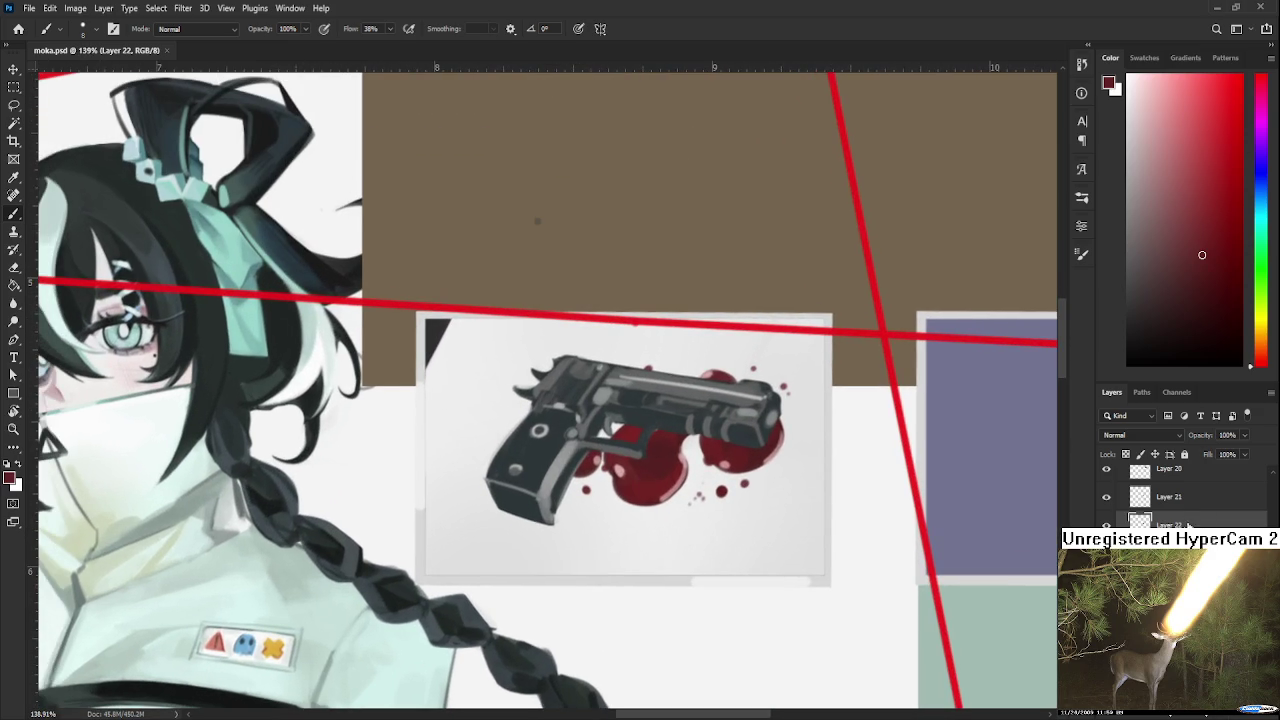
click(1238, 716)
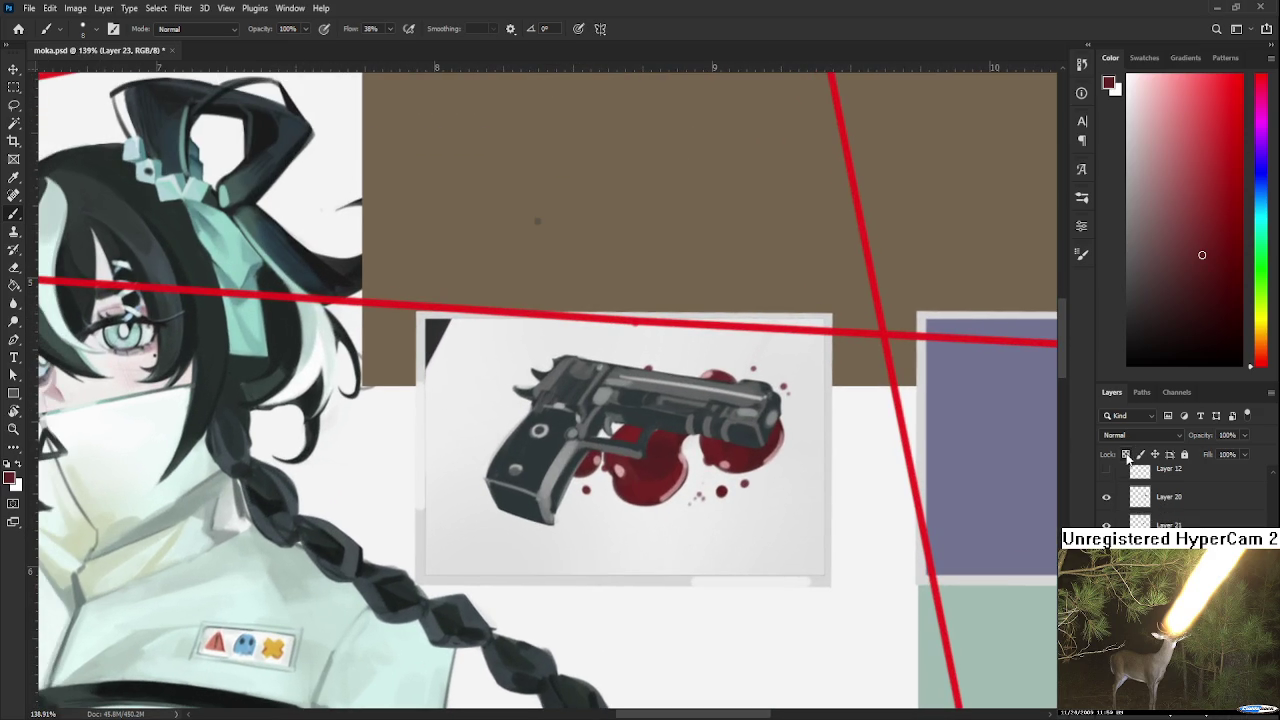
- Set Layer 23 to Multiply and reset the painting colour to black
scroll(1154, 436, down, 5)
key(ctrl+z)
key(ctrl+z)
key(ctrl+shift+z)
key(d)
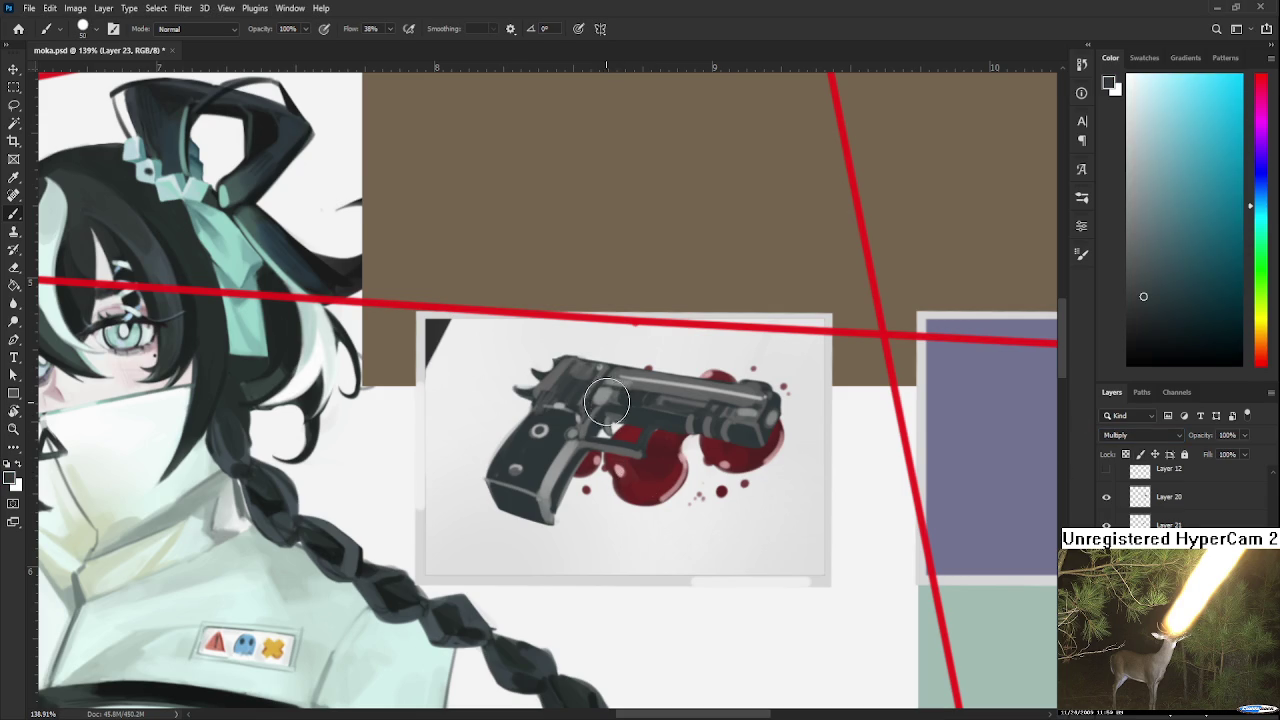
- Shade the pistol grip, its back edge, and the area beneath the slide
drag(582, 478, 540, 545)
key(ctrl+z)
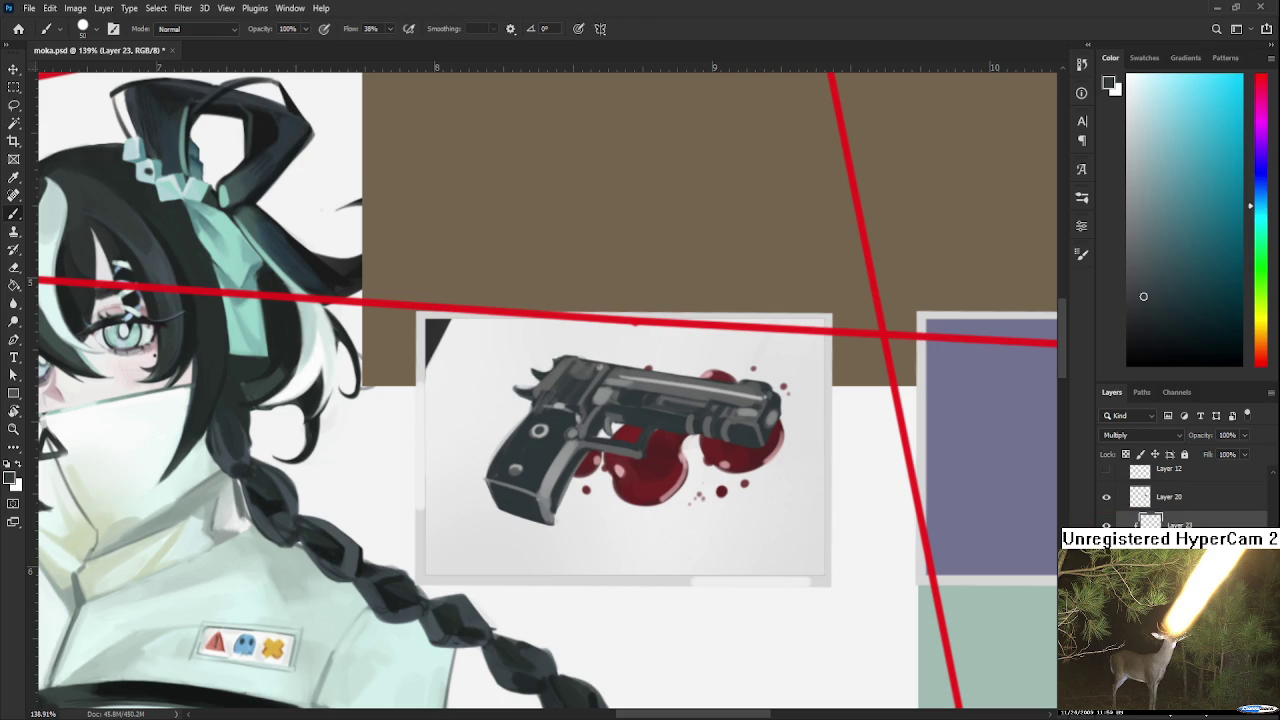
scroll(570, 472, up, 2)
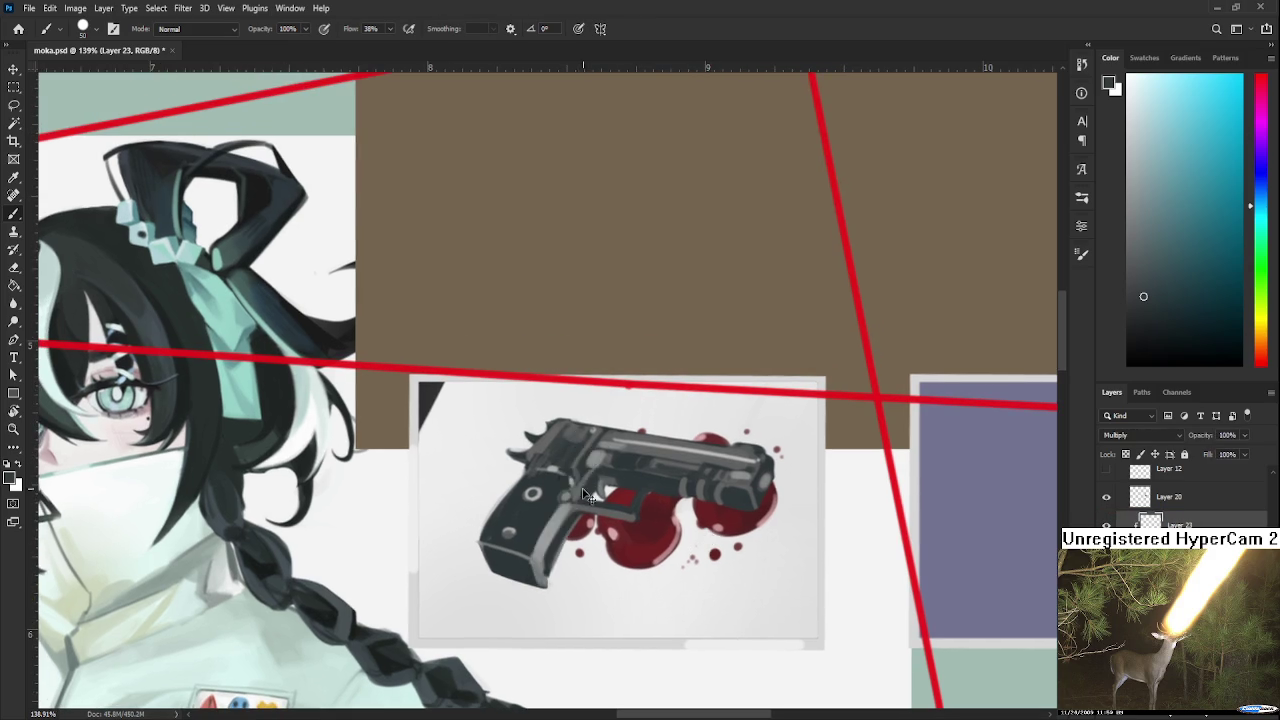
drag(560, 470, 586, 515)
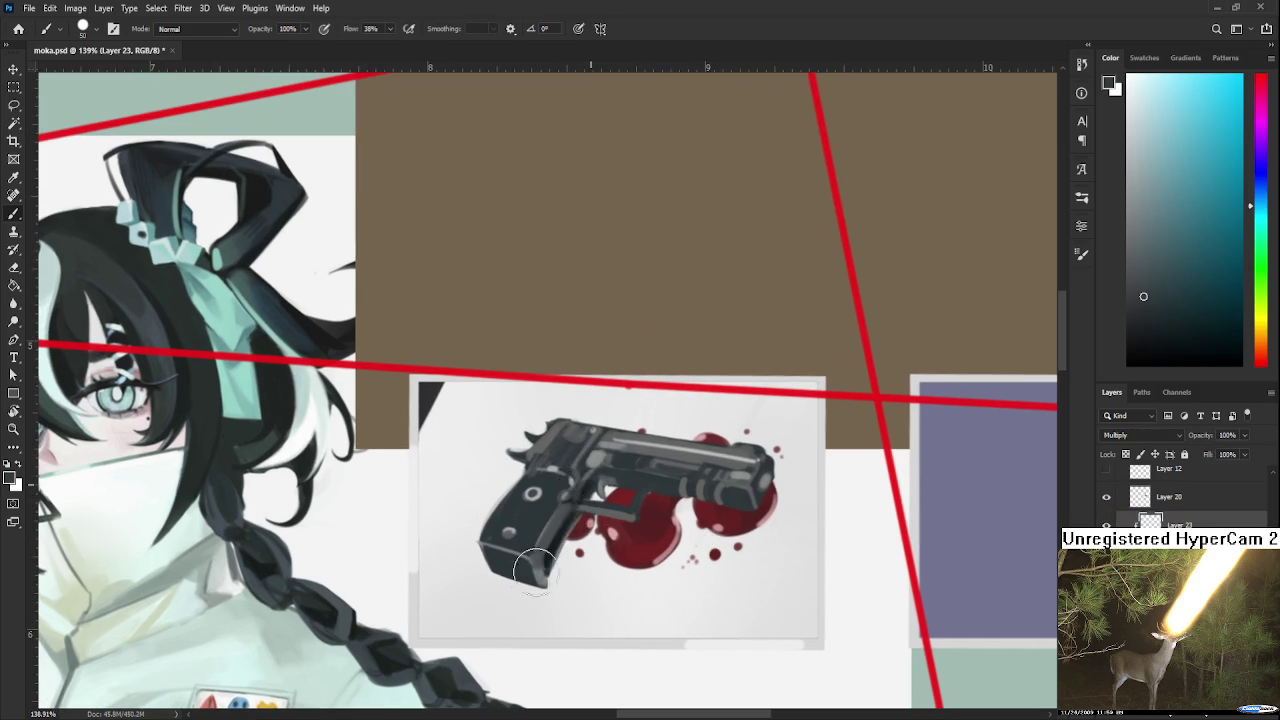
drag(545, 585, 580, 519)
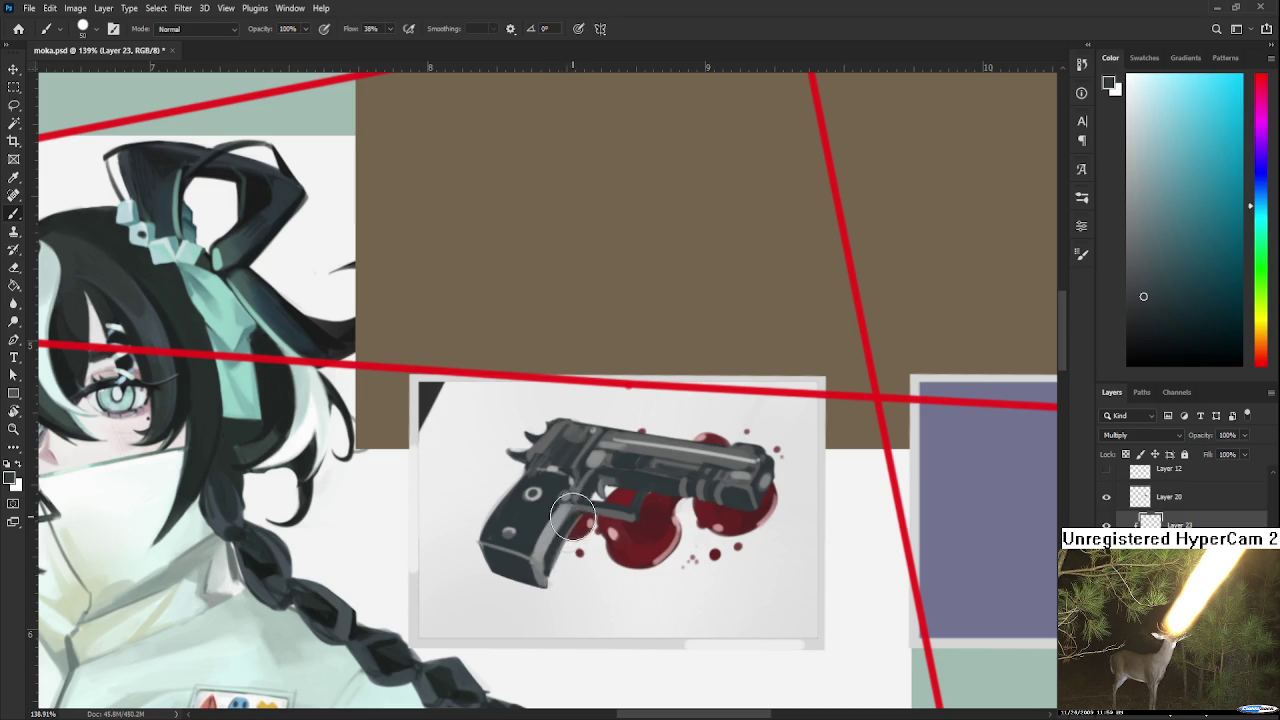
mouse_move(552, 585)
mouse_down()
mouse_move(578, 520)
mouse_move(708, 492)
mouse_move(605, 475)
mouse_move(705, 495)
mouse_up()
mouse_move(630, 480)
mouse_down()
mouse_move(589, 492)
mouse_move(735, 490)
mouse_move(754, 503)
mouse_up()
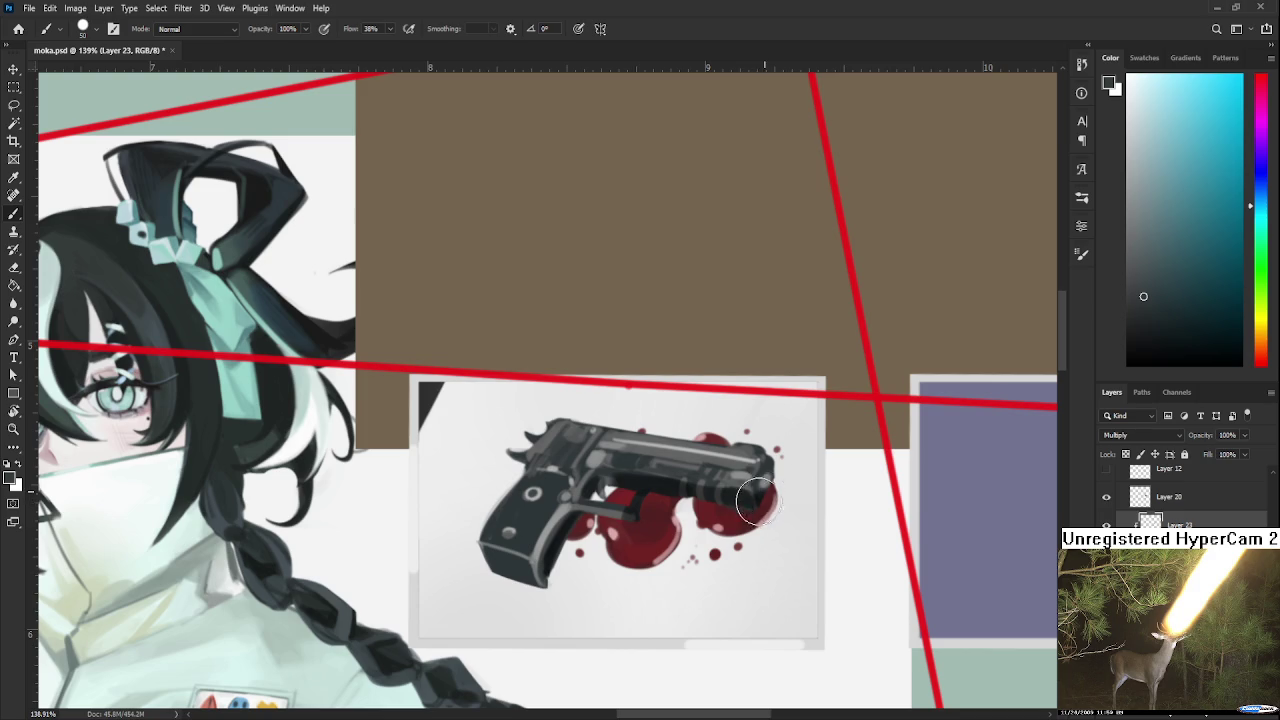
- Paint a light highlight near the pistol's hammer
scroll(620, 530, up, 2)
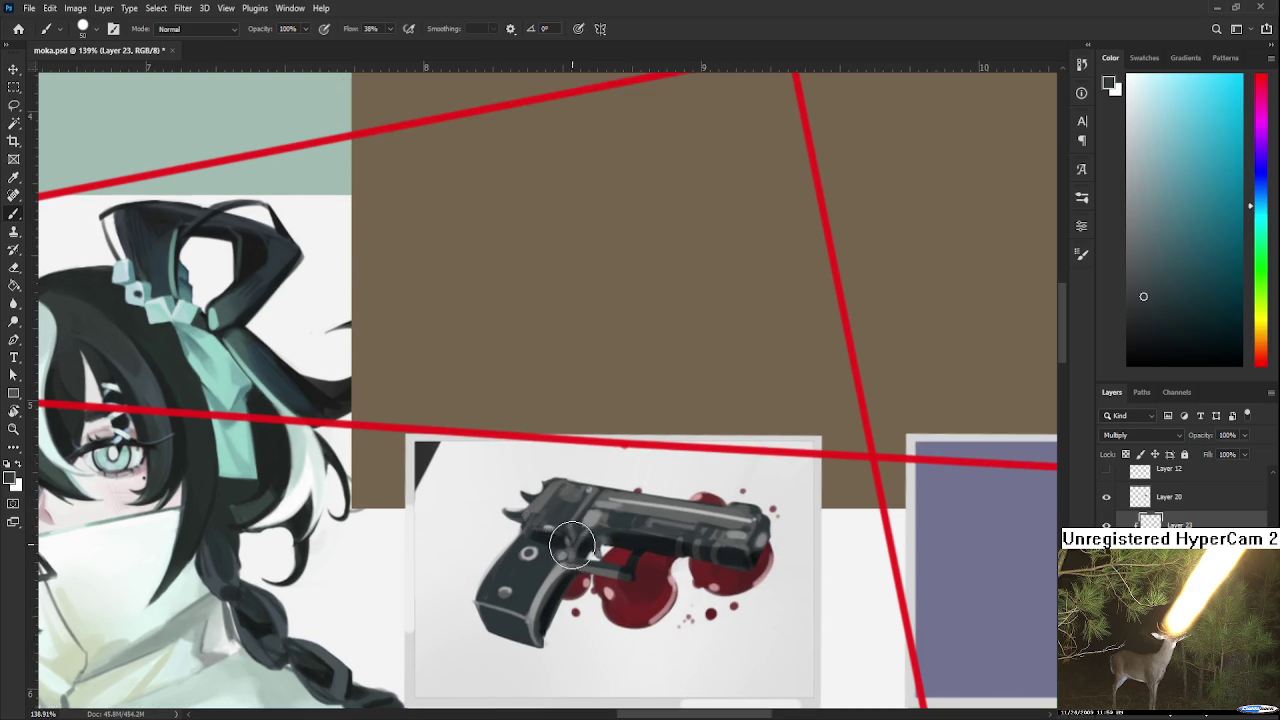
drag(545, 505, 530, 518)
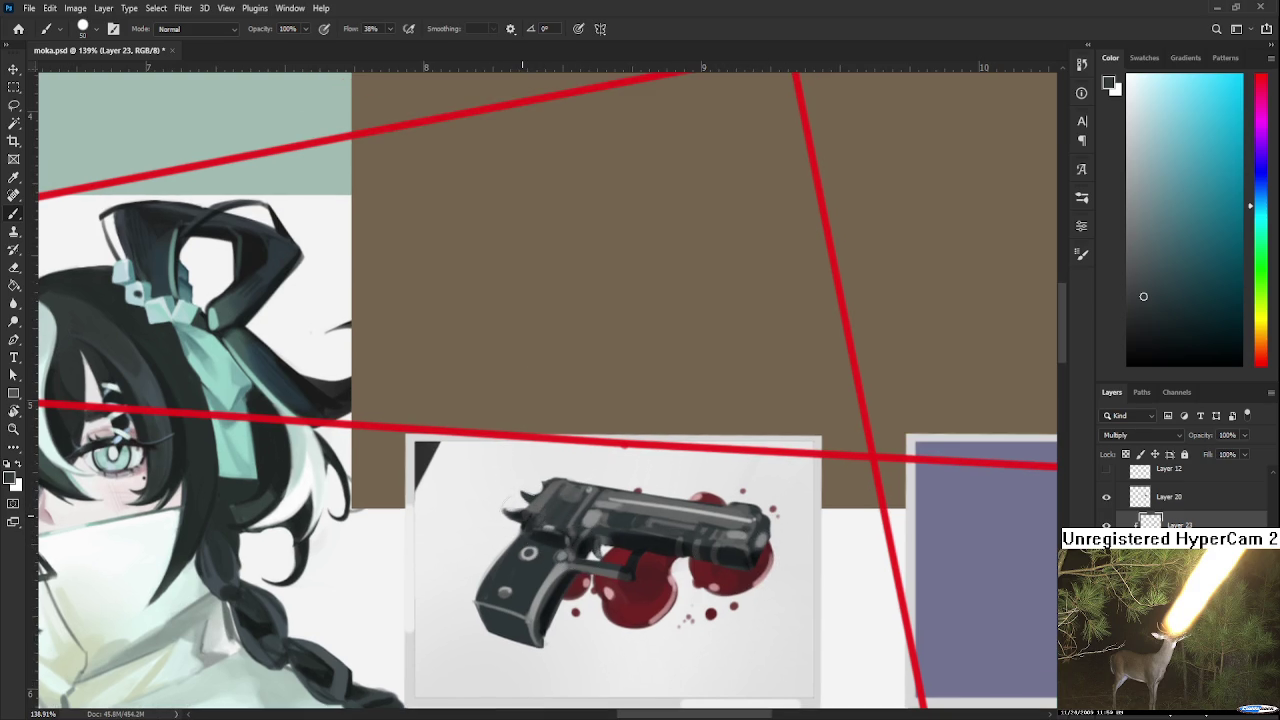
scroll(492, 458, down, 1)
scroll(496, 458, down, 1)
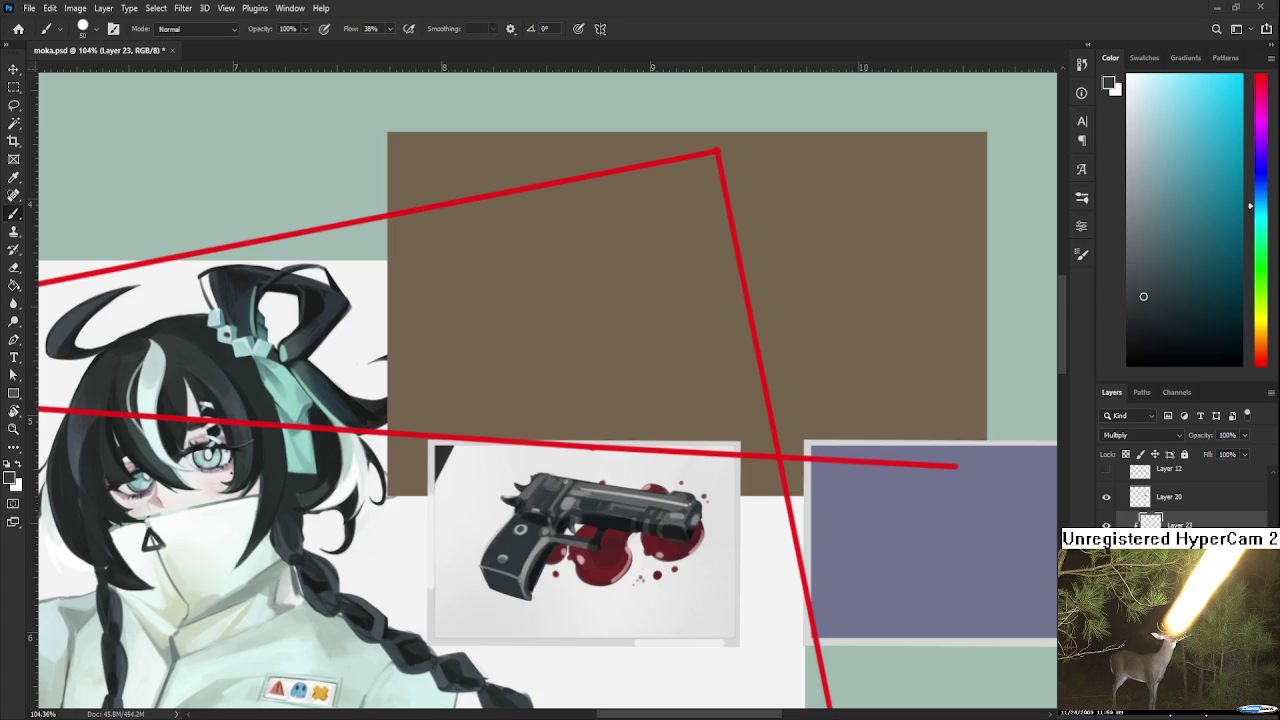
mouse_move(627, 502)
mouse_down()
mouse_move(727, 502)
mouse_move(727, 552)
mouse_up()
scroll(727, 552, up, 2)
scroll(727, 552, up, 2)
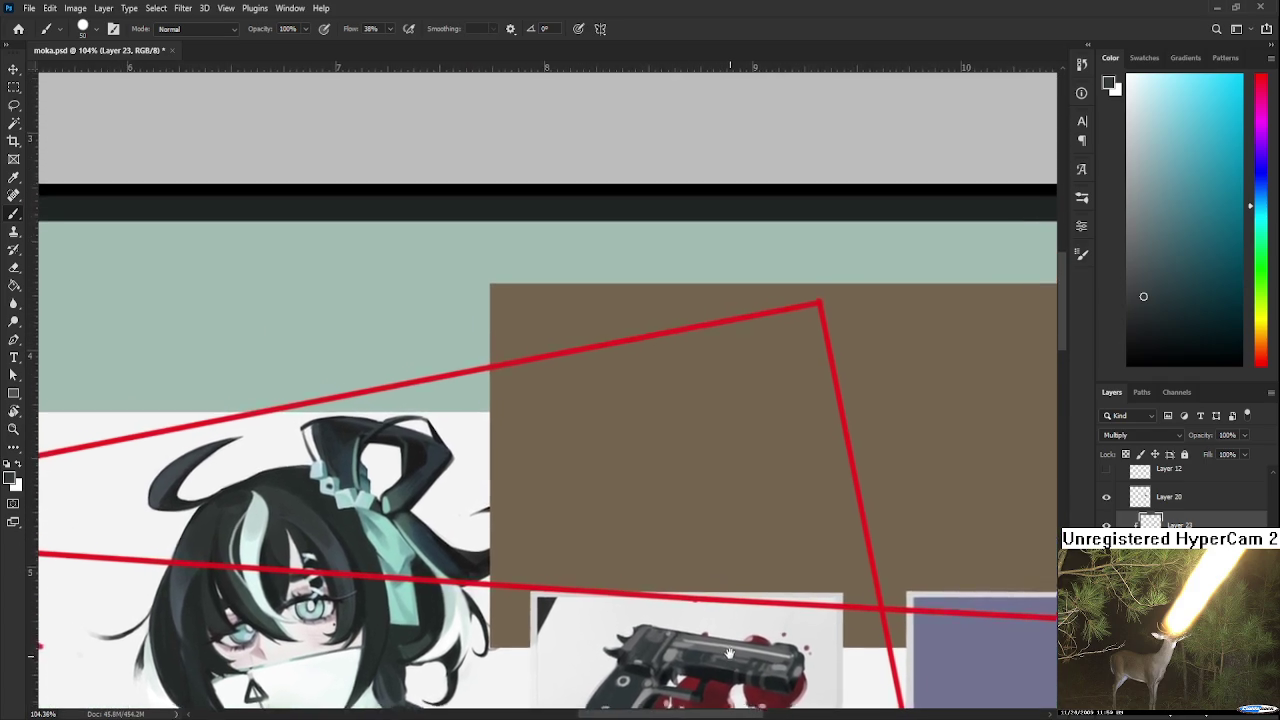
scroll(727, 545, down, 3)
scroll(727, 537, down, 2)
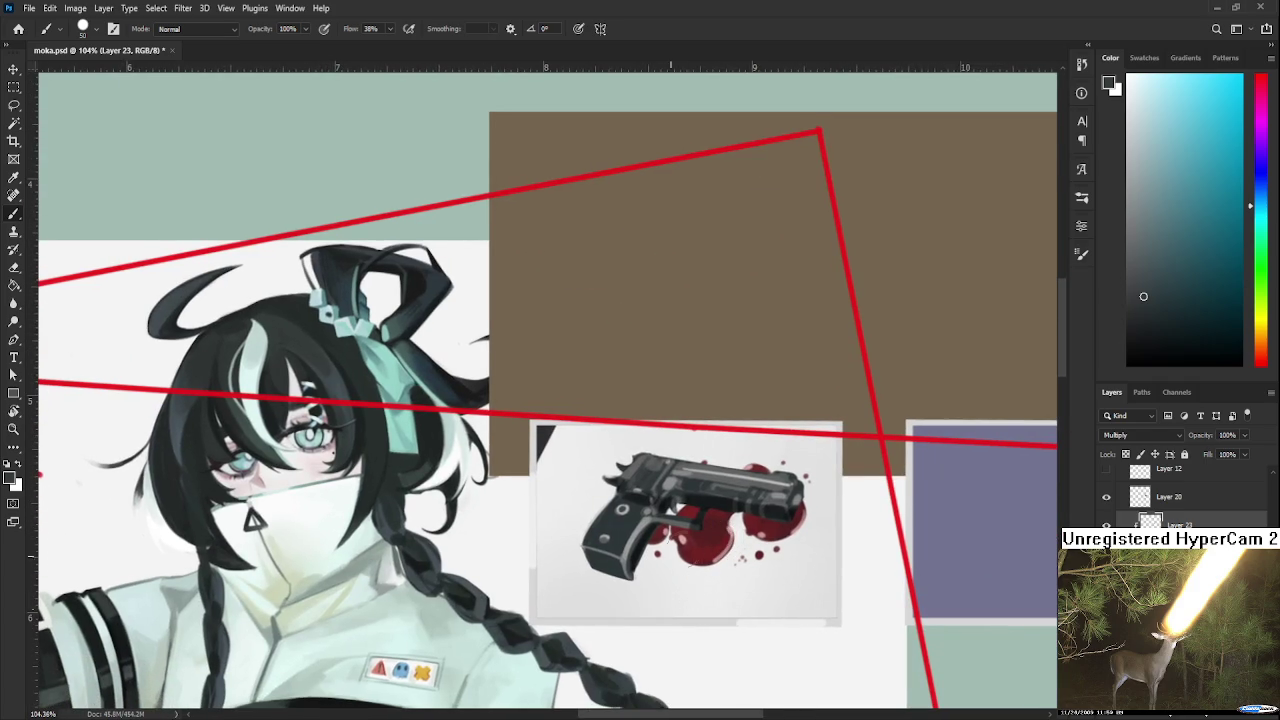
drag(687, 533, 691, 547)
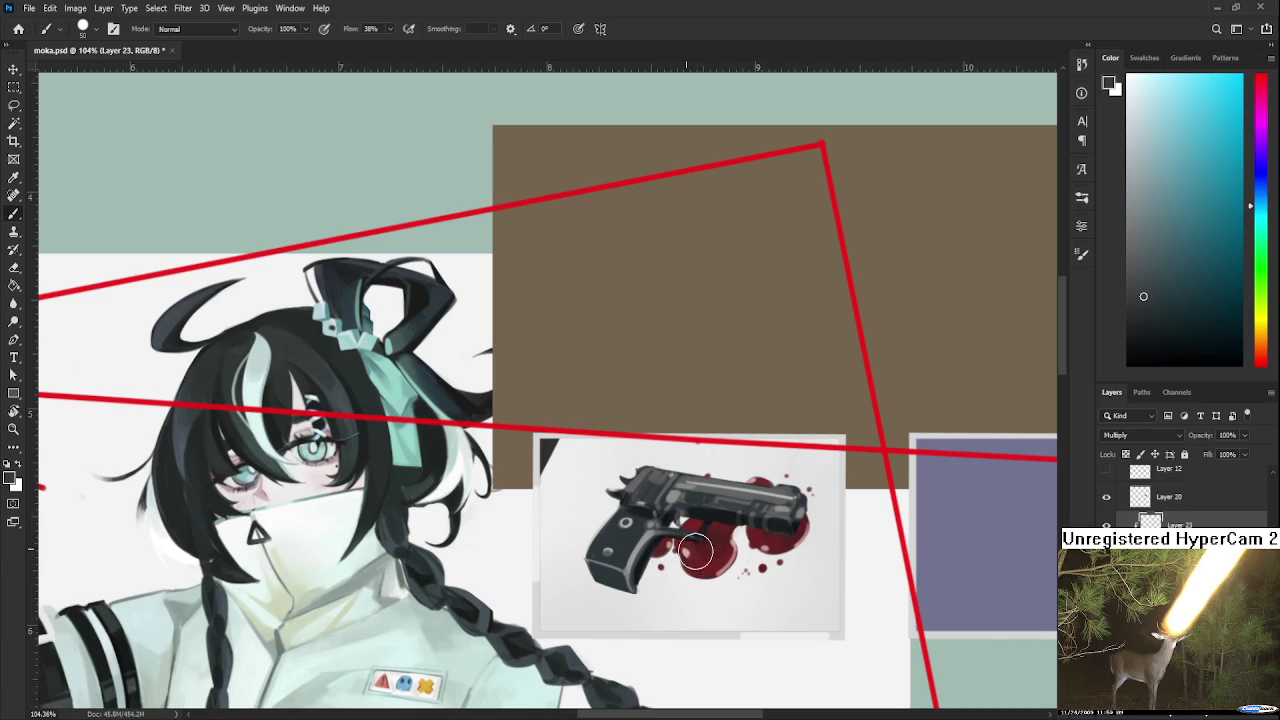
drag(727, 555, 709, 545)
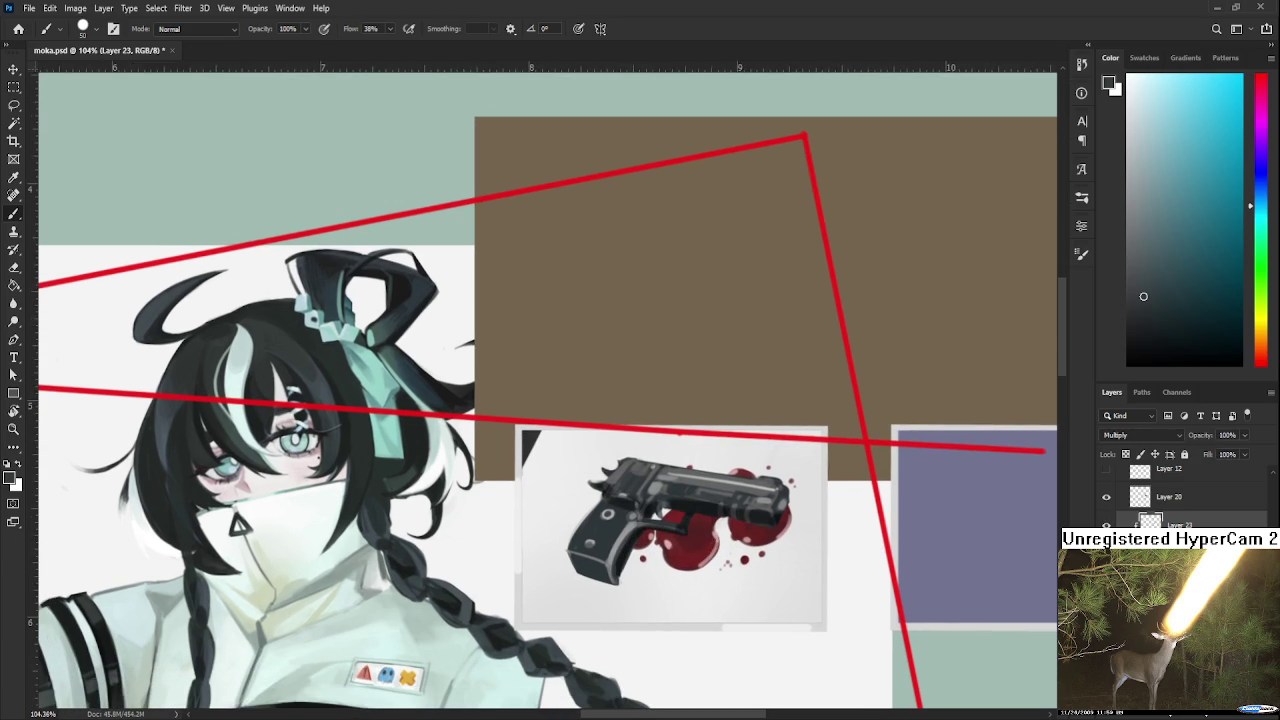
scroll(724, 585, down, 2)
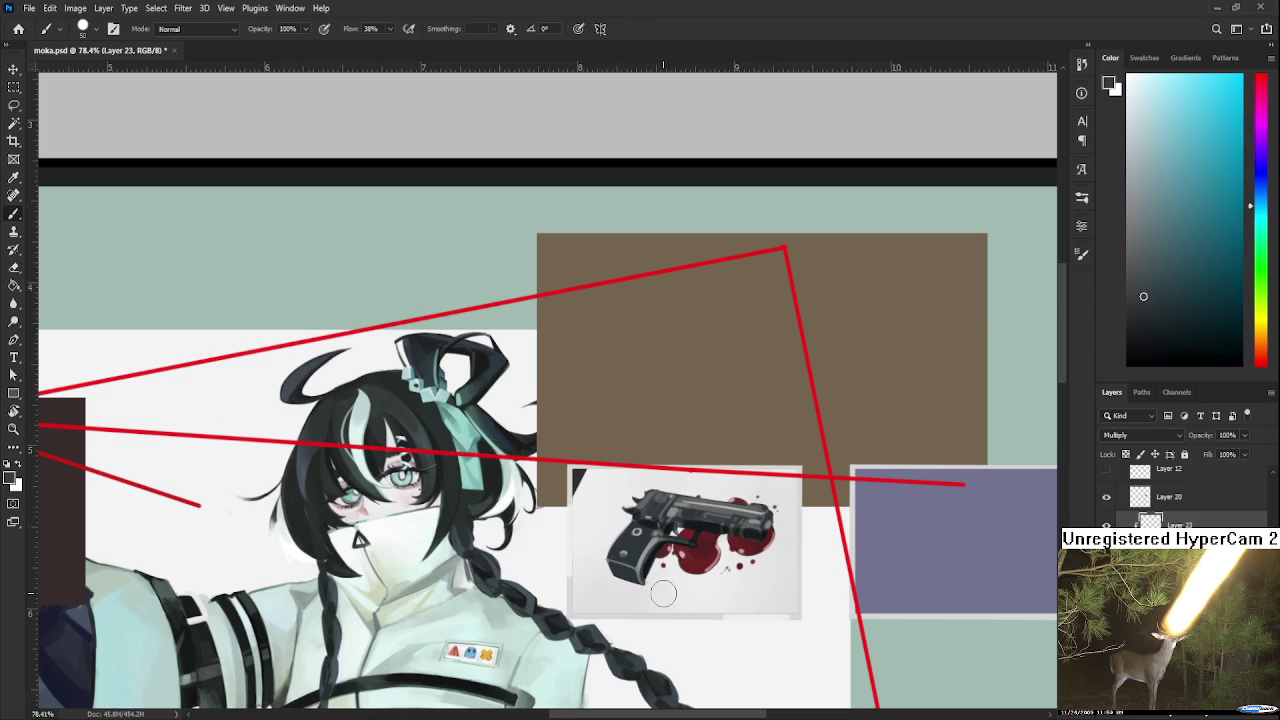
scroll(707, 529, up, 2)
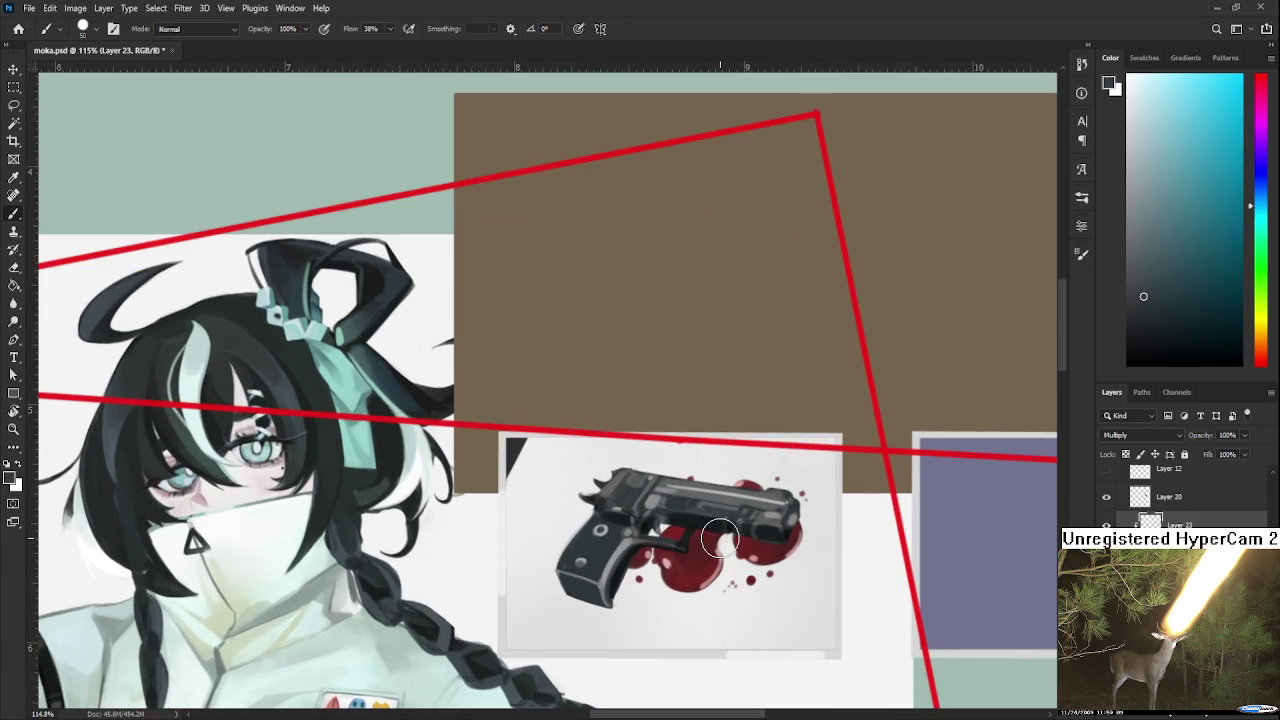
scroll(720, 540, down, 1)
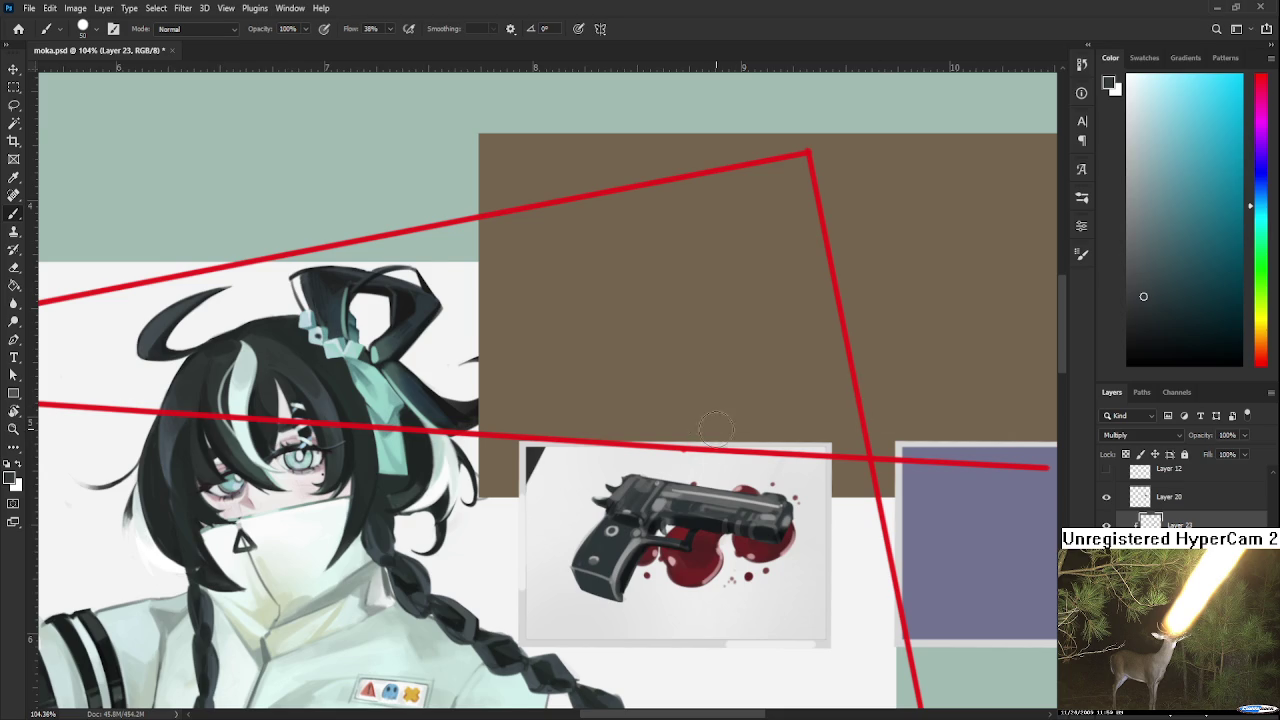
scroll(714, 437, down, 2)
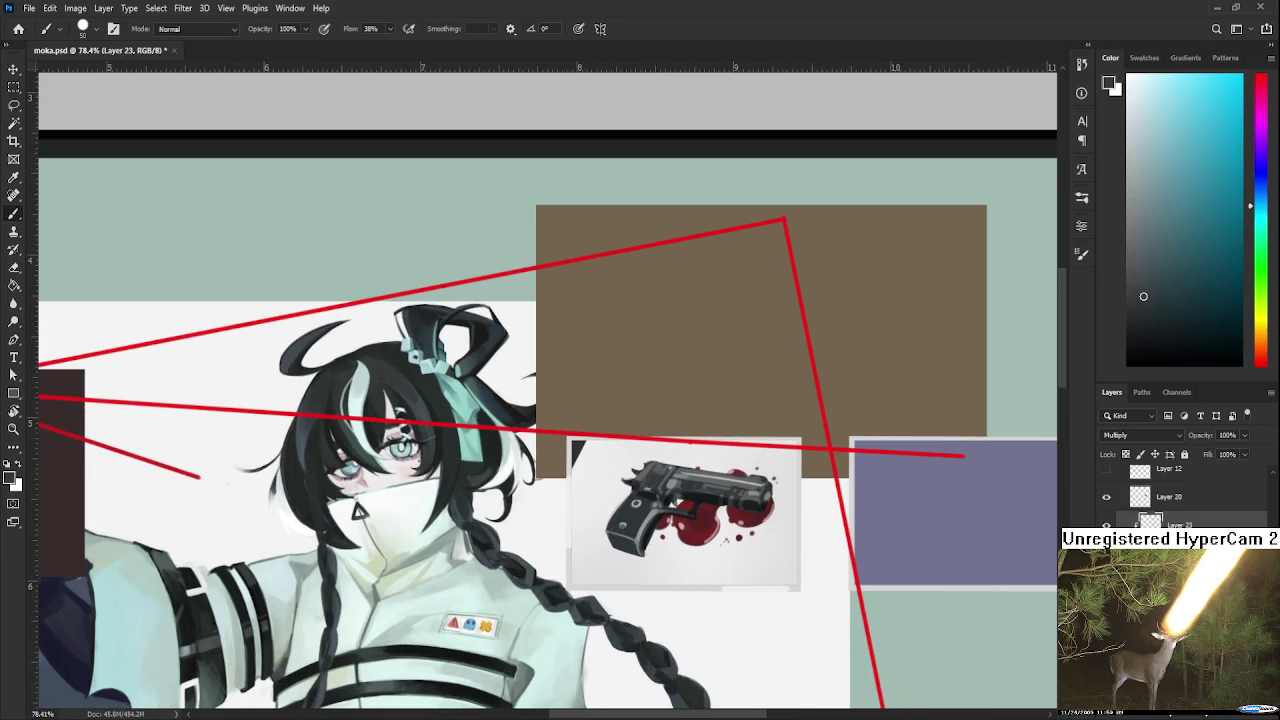
ctrl+click(1159, 516)
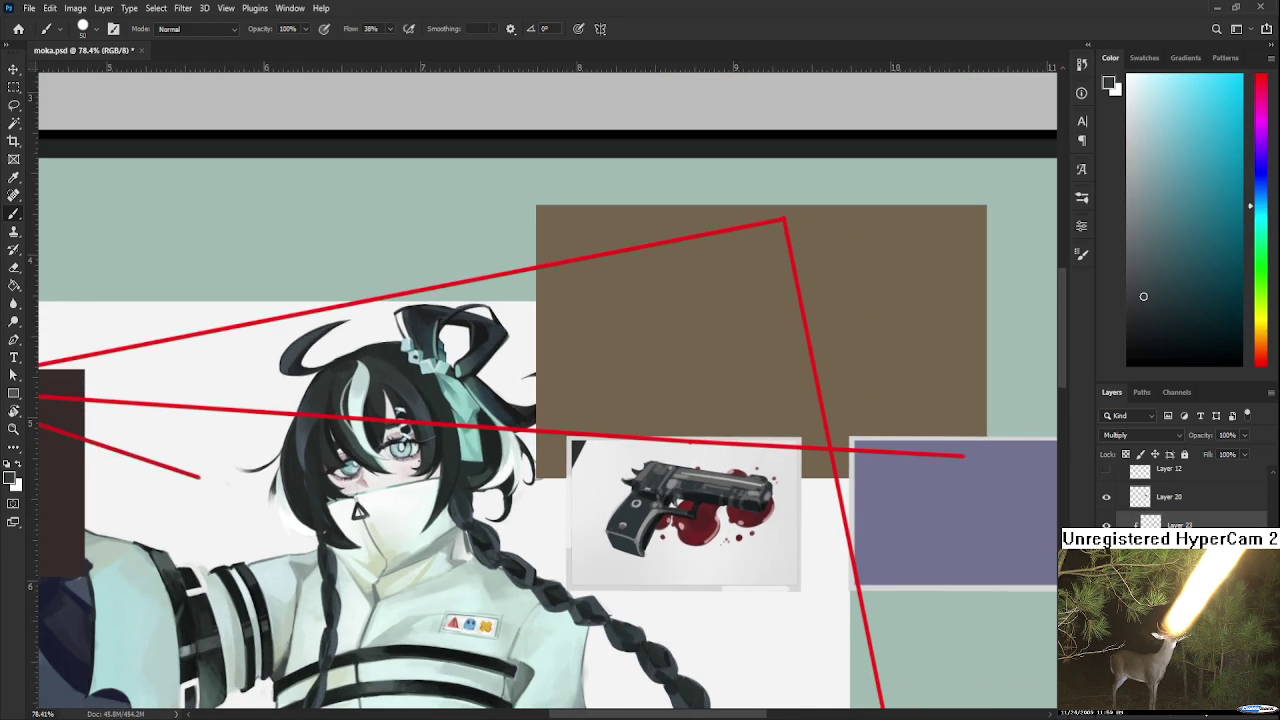
- Create Layer 24 in Multiply blend mode and pick a light grey
scroll(1180, 495, up, 5)
scroll(1180, 495, down, 5)
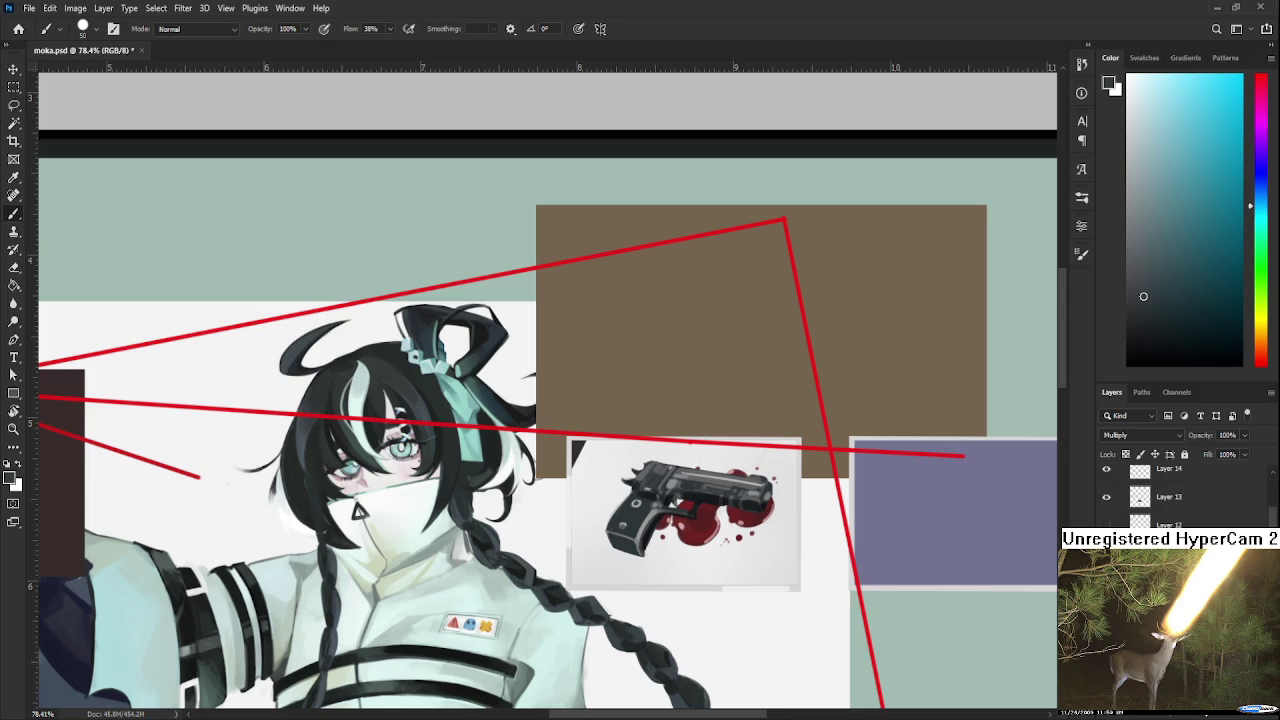
key(ctrl+z)
key(ctrl+z)
key(ctrl+shift+z)
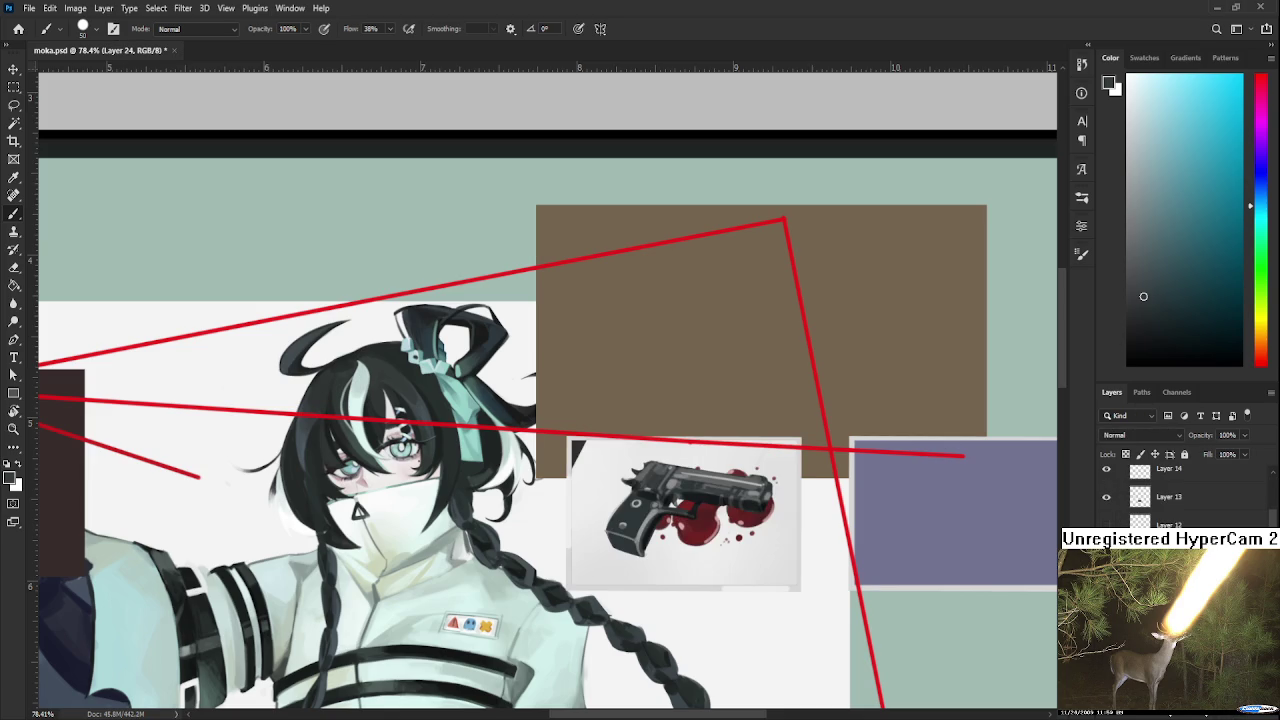
scroll(1132, 436, down, 3)
click(1145, 244)
drag(1145, 244, 1145, 234)
- Paint a soft grey diagonal shading band across the pistol card's right side
drag(870, 455, 768, 440)
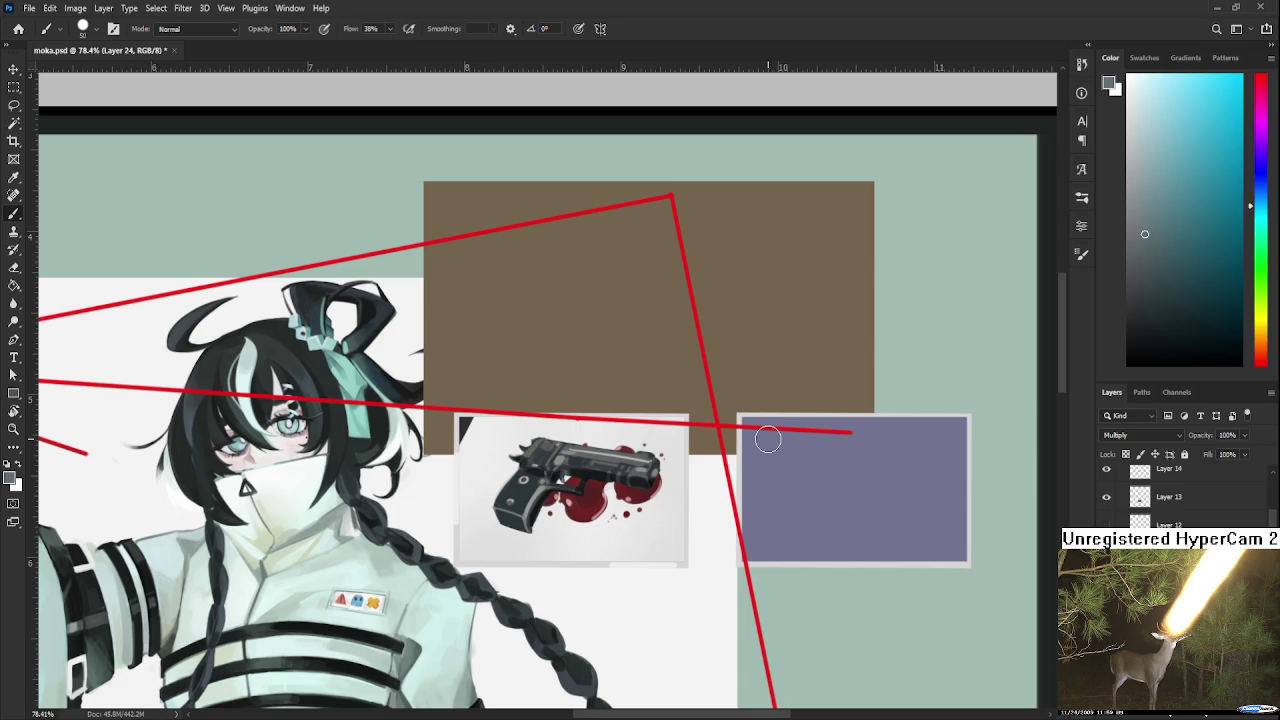
mouse_move(700, 550)
mouse_down()
mouse_move(708, 500)
mouse_move(625, 585)
mouse_up()
key(ctrl+z)
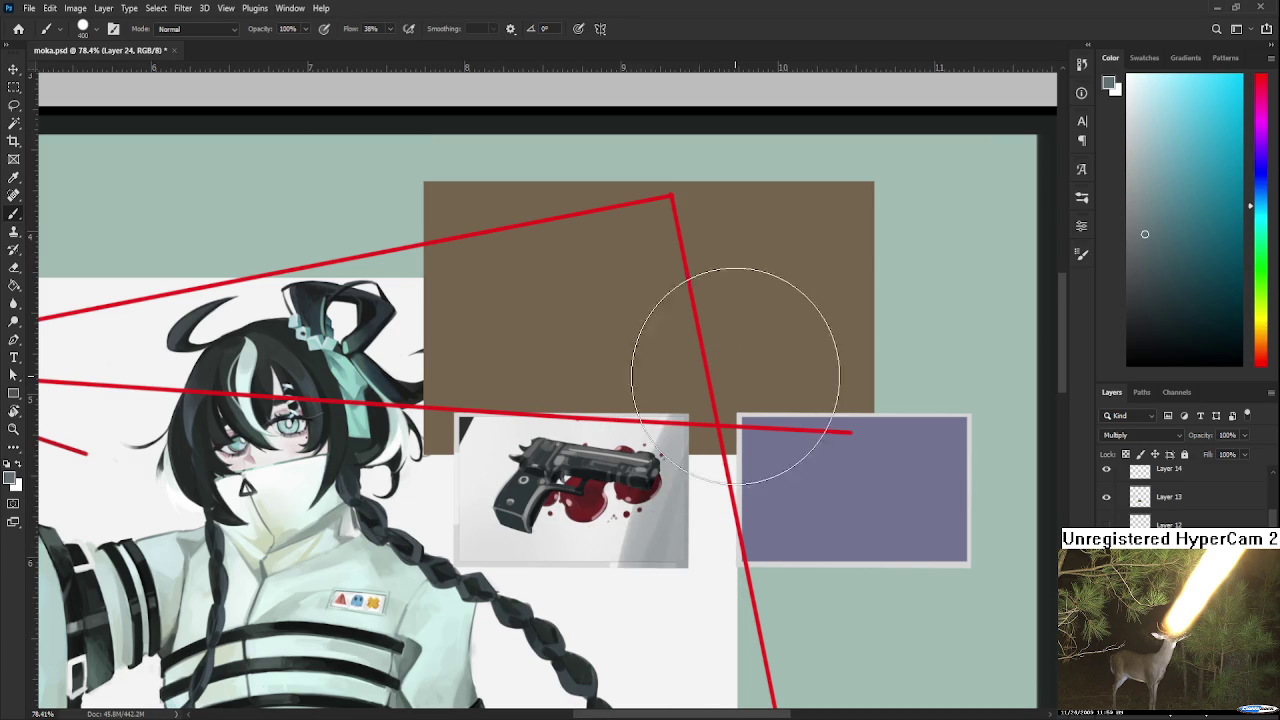
drag(693, 420, 600, 543)
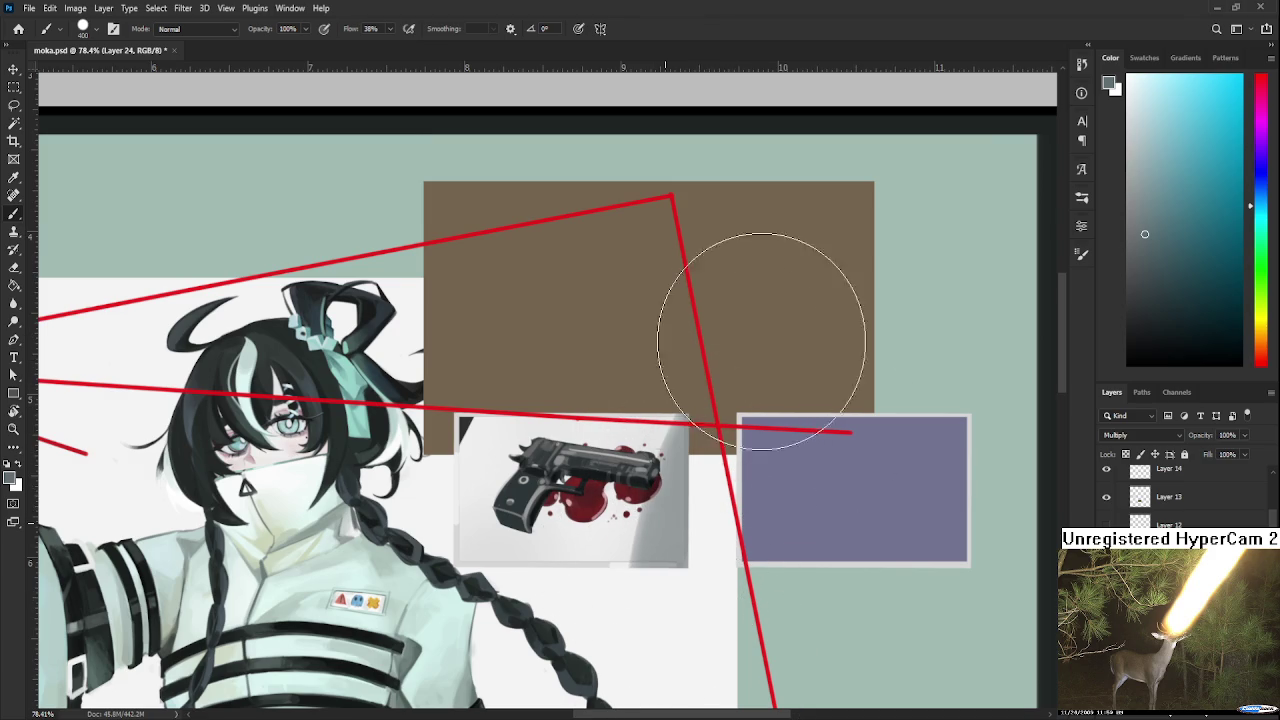
scroll(840, 481, down, 3)
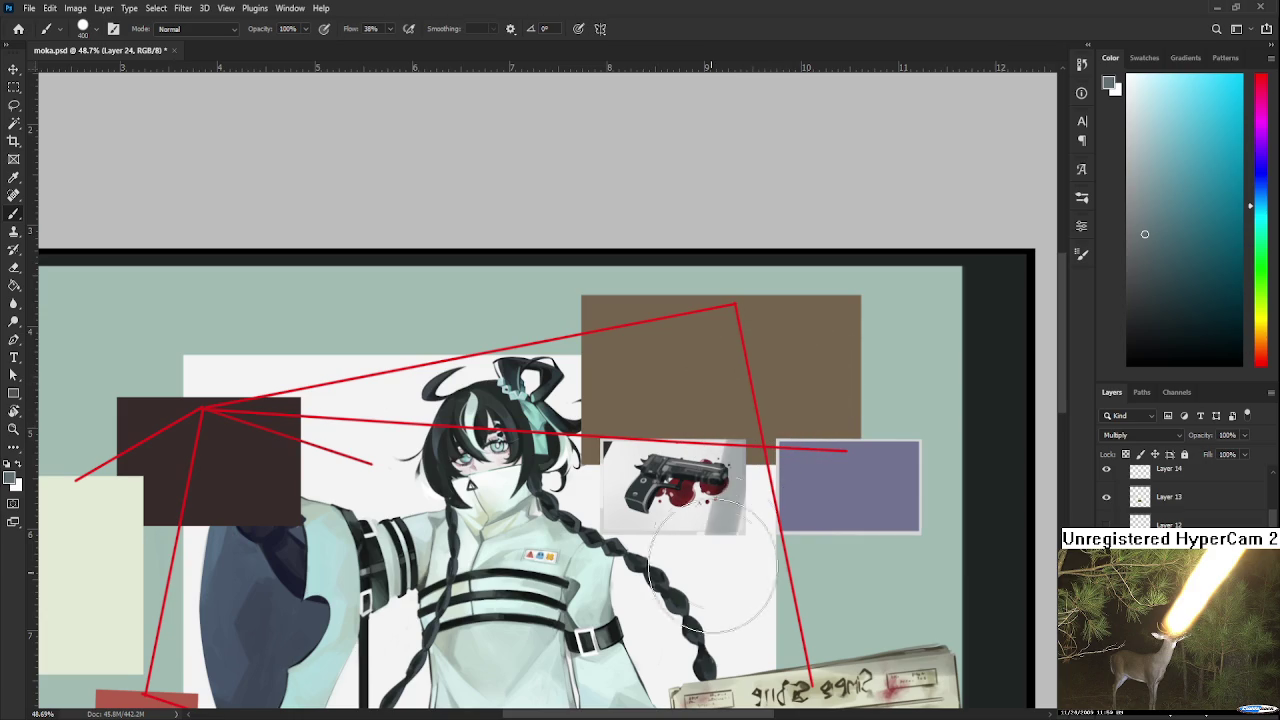
drag(760, 400, 712, 568)
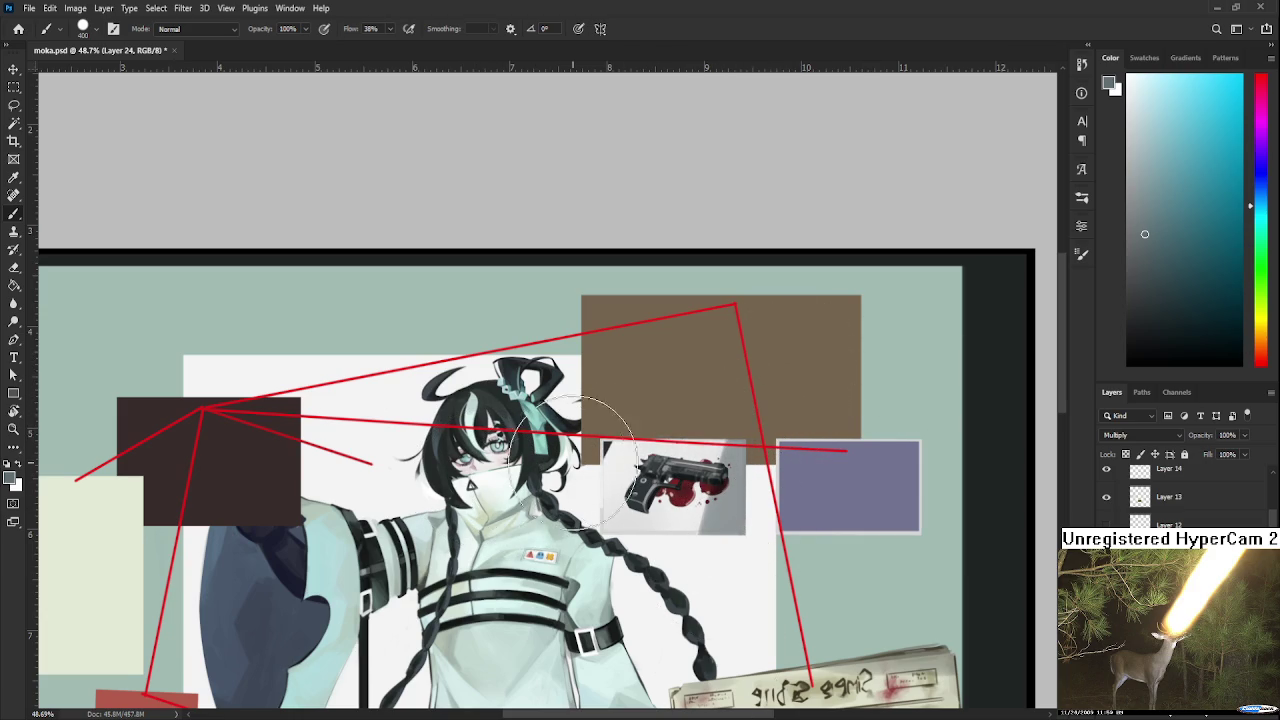
drag(710, 565, 734, 539)
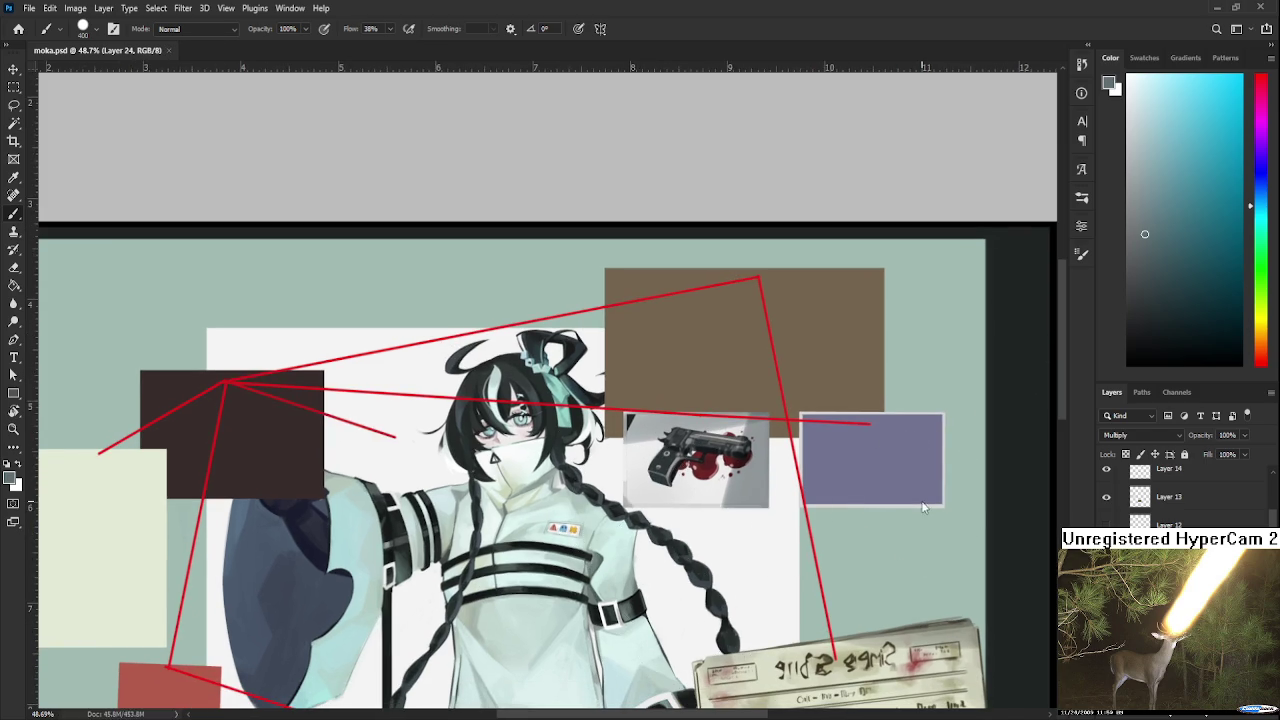
scroll(897, 490, down, 1)
scroll(897, 490, down, 1)
drag(897, 490, 784, 492)
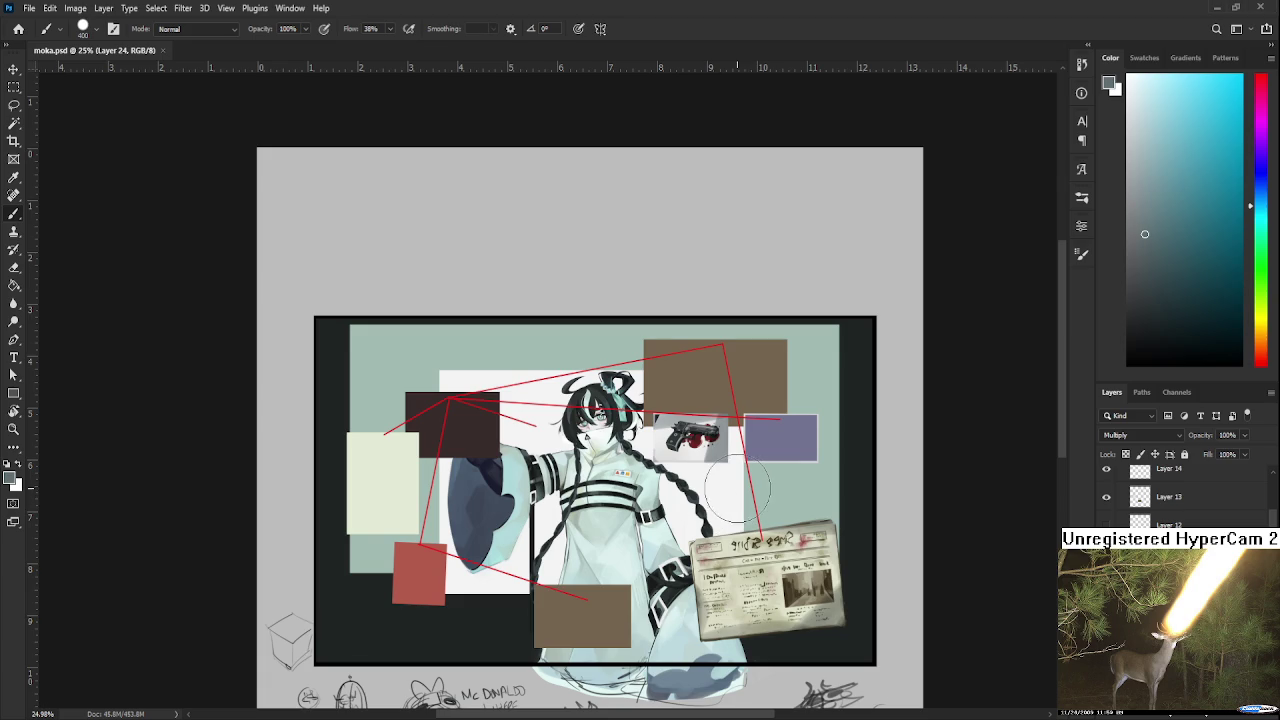
scroll(728, 509, up, 2)
scroll(728, 509, up, 2)
scroll(735, 450, up, 2)
scroll(737, 437, up, 2)
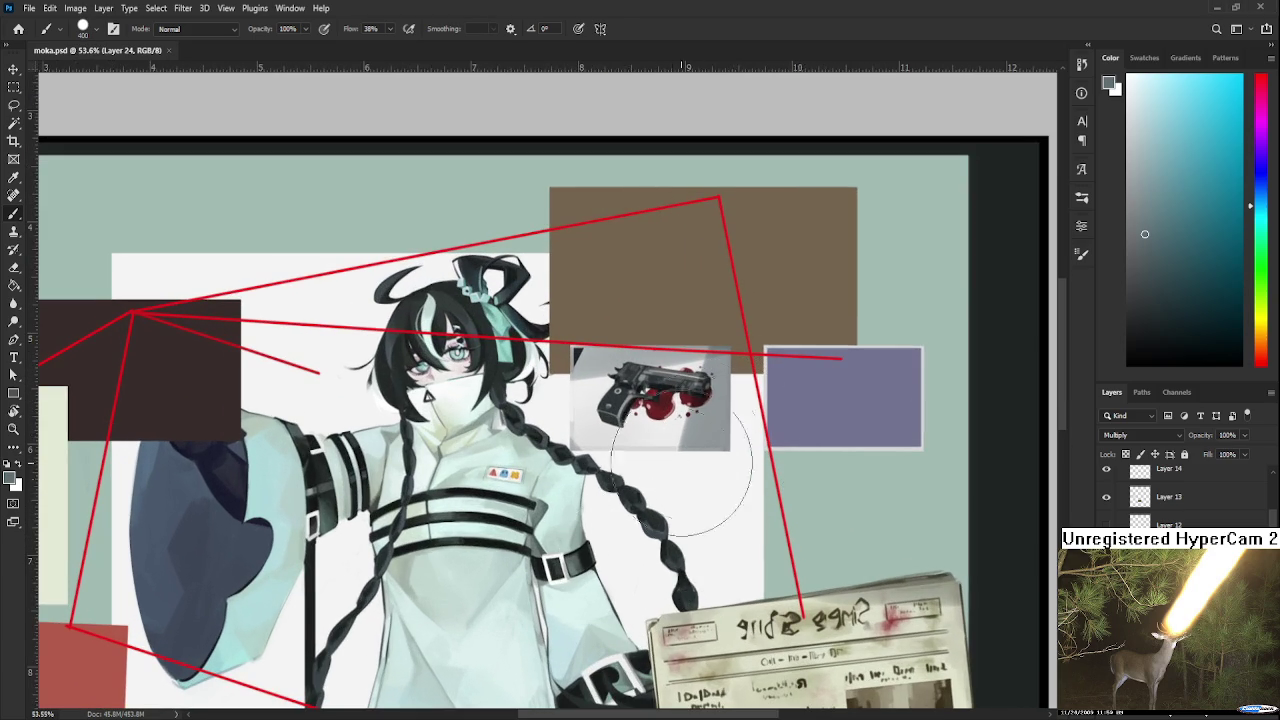
scroll(725, 468, up, 1)
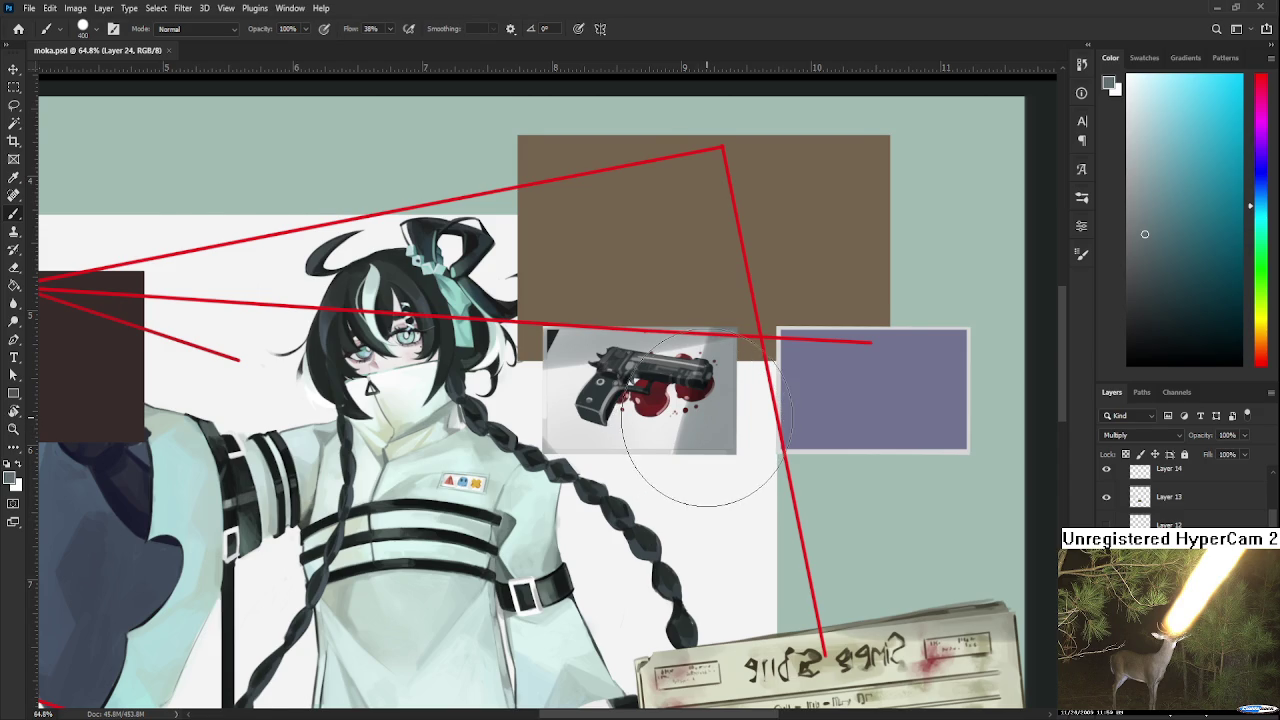
scroll(700, 433, up, 1)
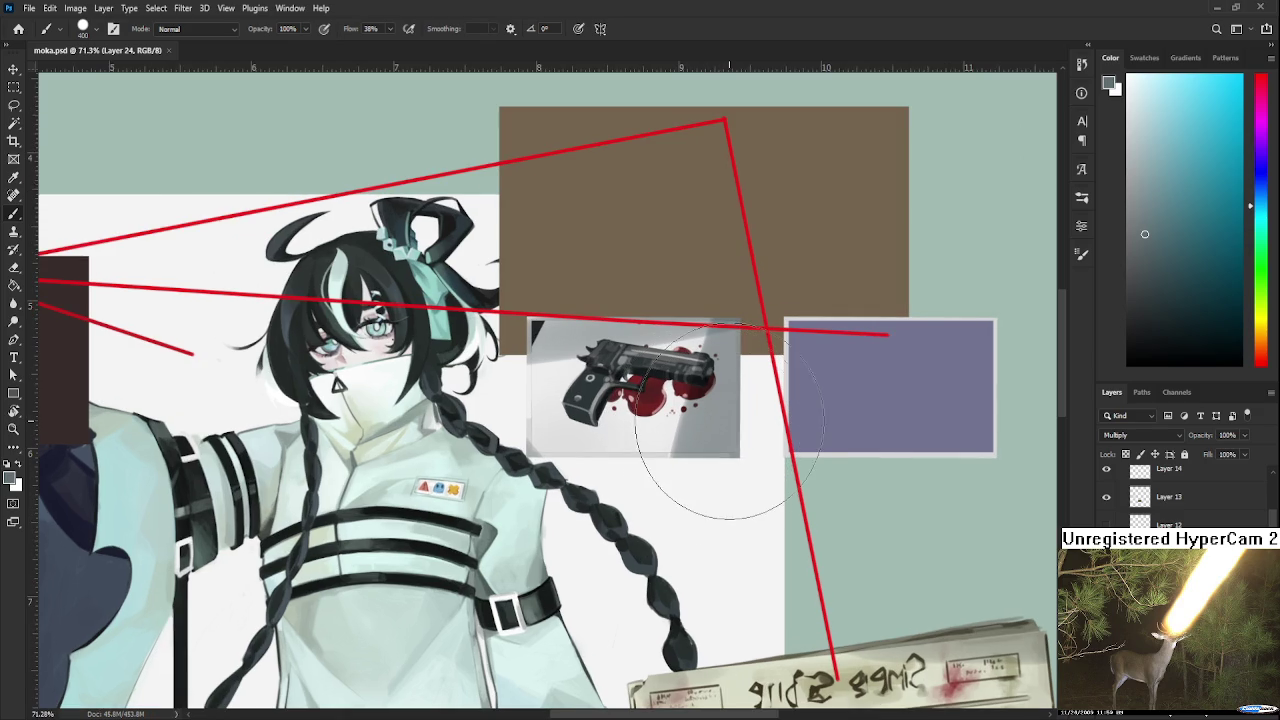
scroll(701, 408, up, 1)
scroll(710, 420, up, 1)
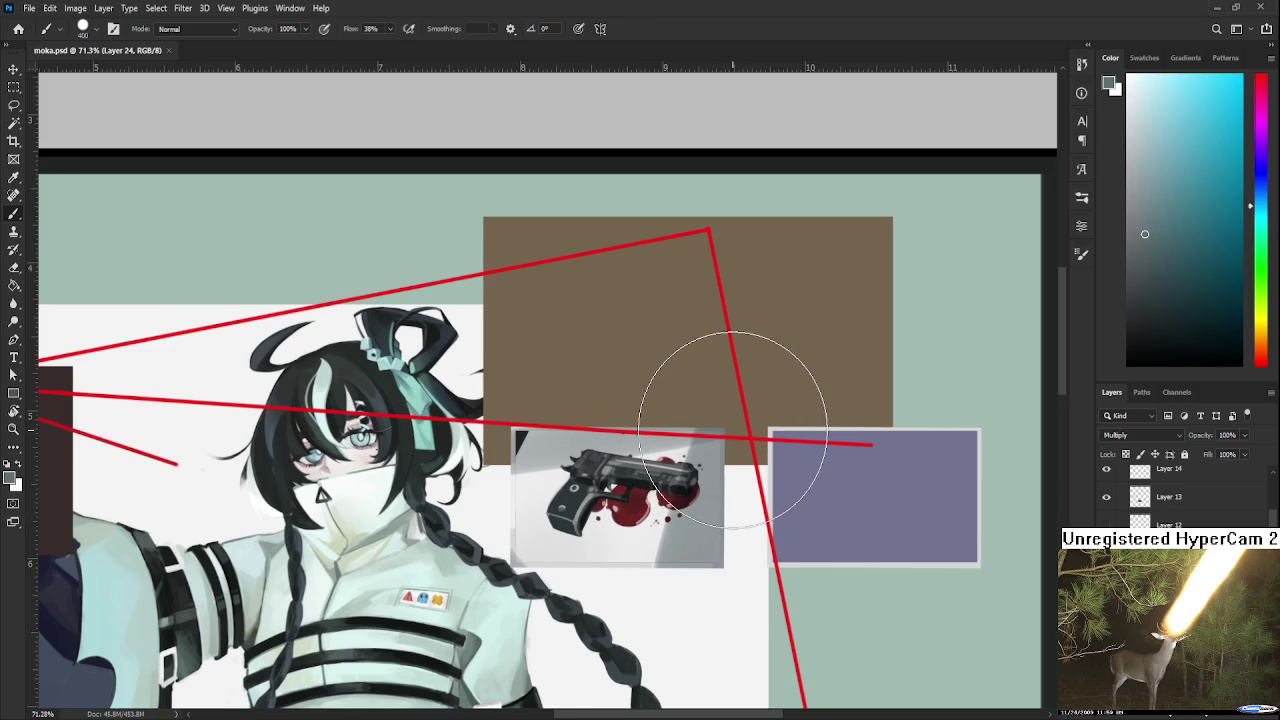
scroll(734, 421, up, 1)
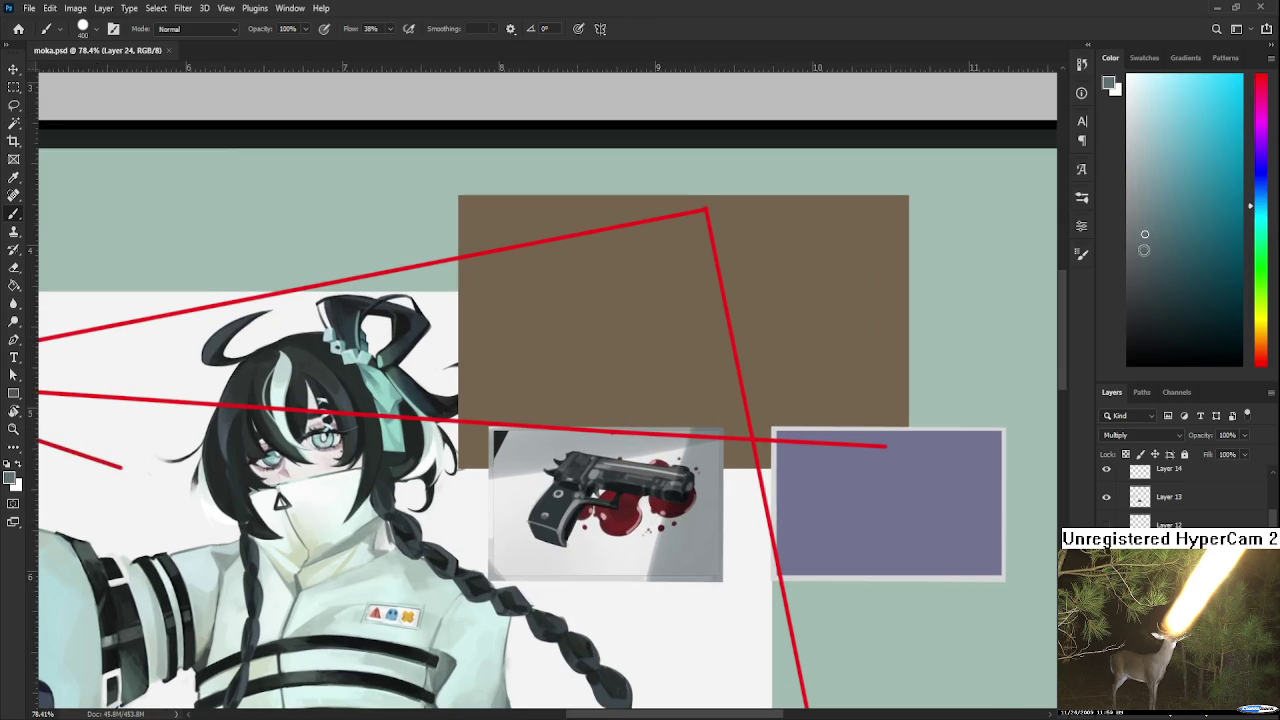
drag(1144, 240, 1145, 178)
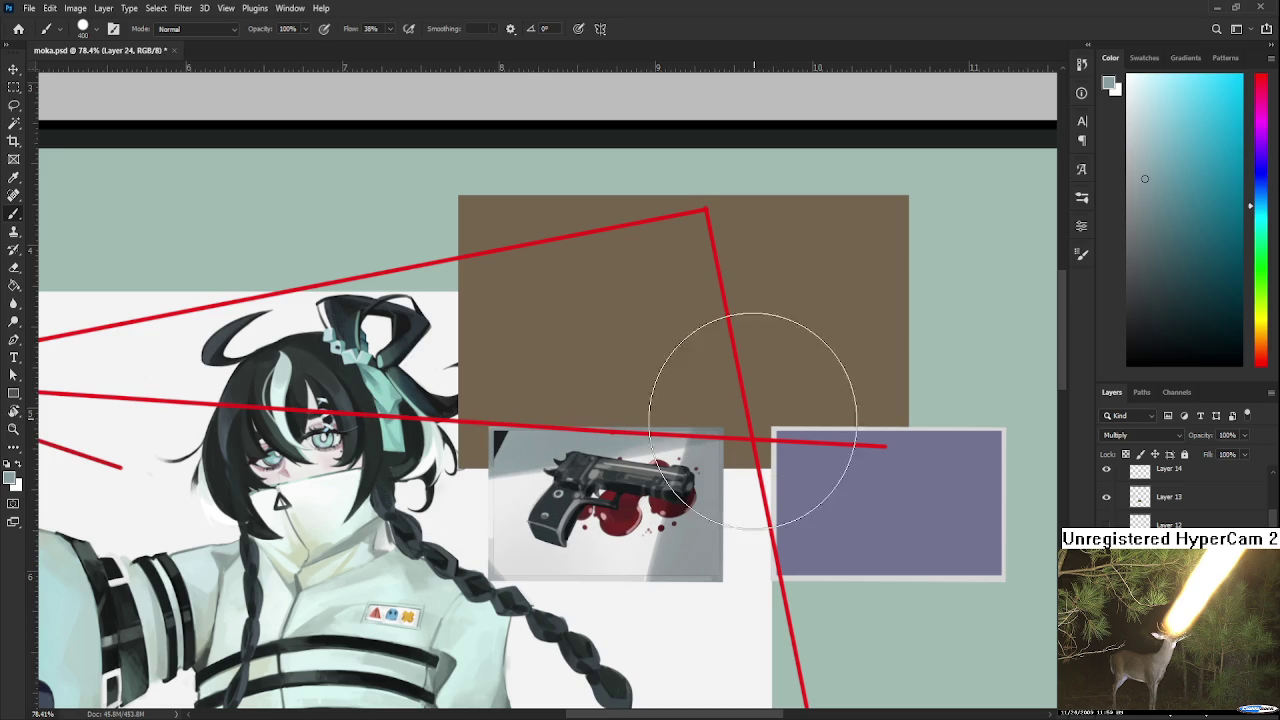
- With a small brush, shade under the pistol grip and erase the excess shading
mouse_move(757, 383)
mouse_down()
mouse_move(842, 285)
mouse_move(657, 371)
mouse_up()
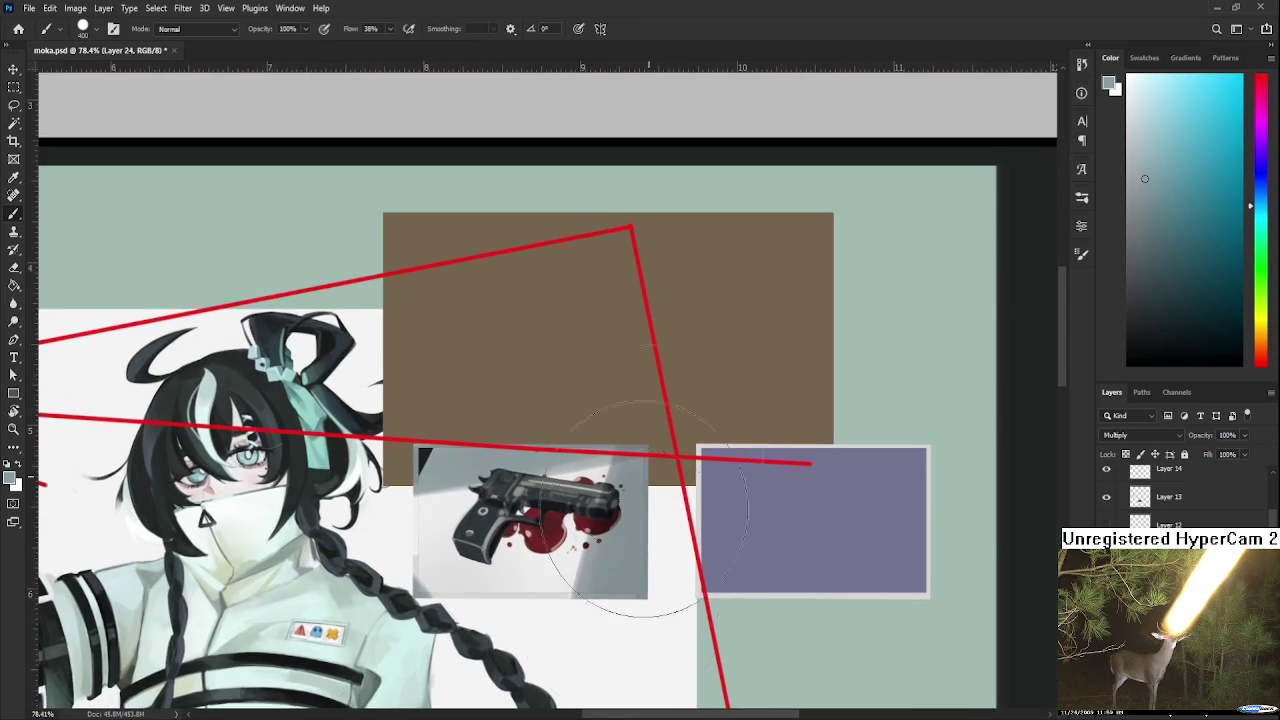
drag(651, 571, 685, 505)
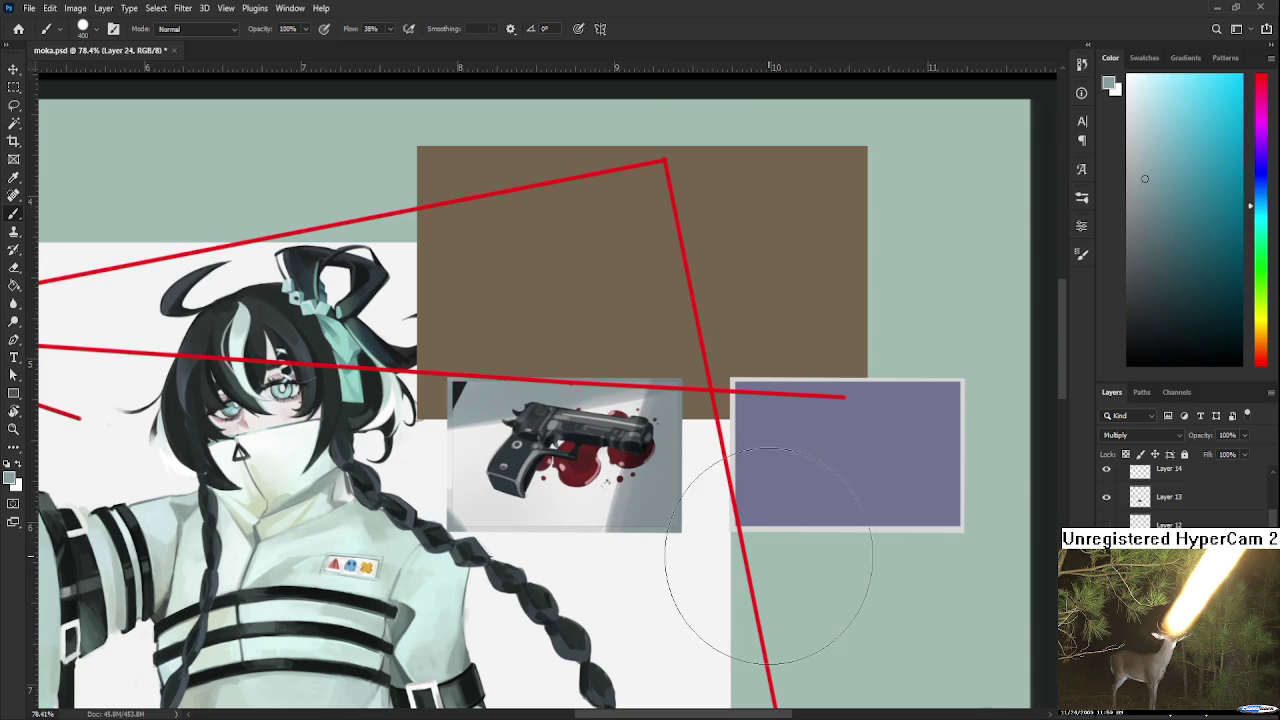
scroll(755, 543, down, 2)
scroll(762, 543, down, 2)
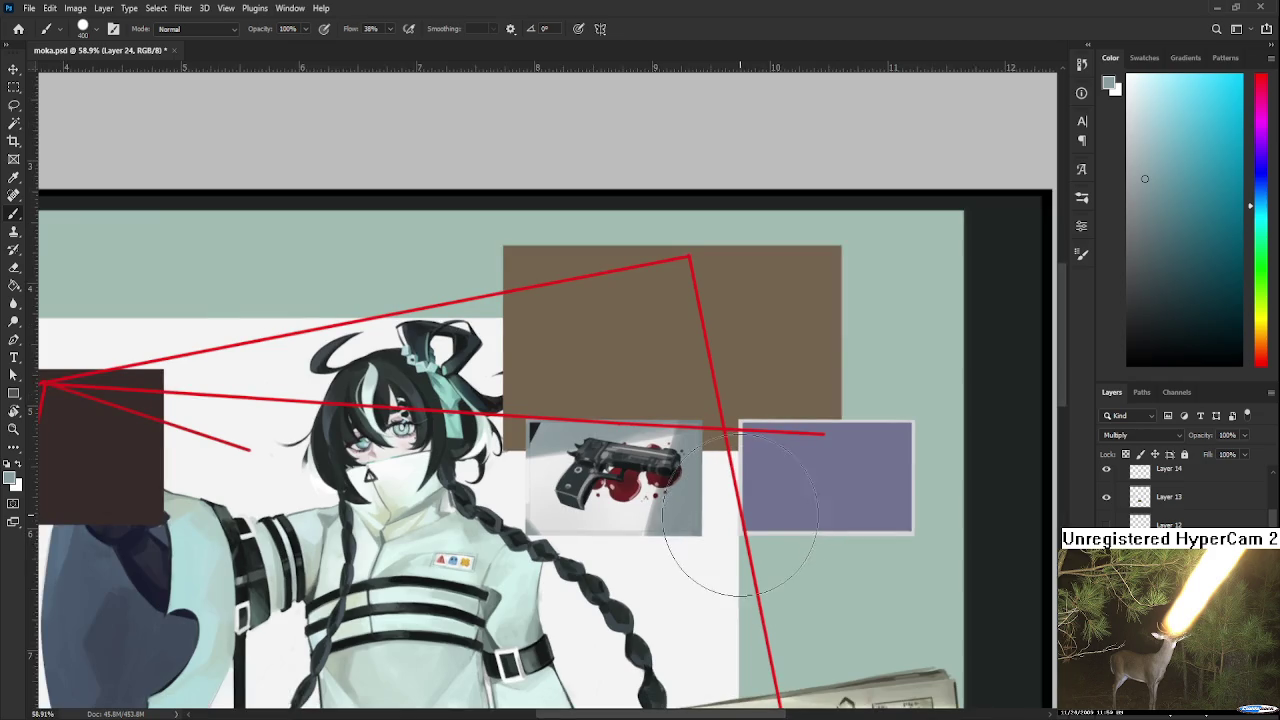
scroll(671, 543, up, 2)
scroll(671, 543, up, 2)
drag(674, 529, 773, 528)
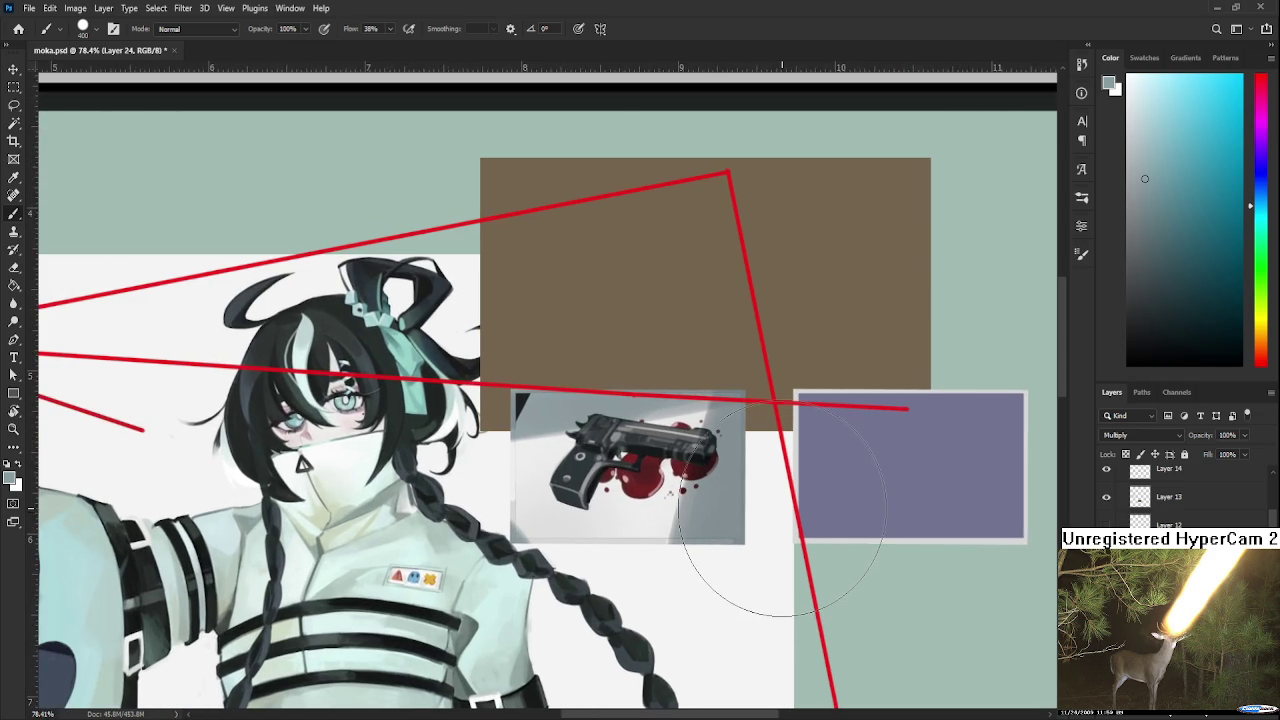
key(bracketleft)
key(bracketleft)
key(bracketleft)
mouse_move(588, 516)
mouse_down()
mouse_move(614, 469)
mouse_move(670, 460)
mouse_up()
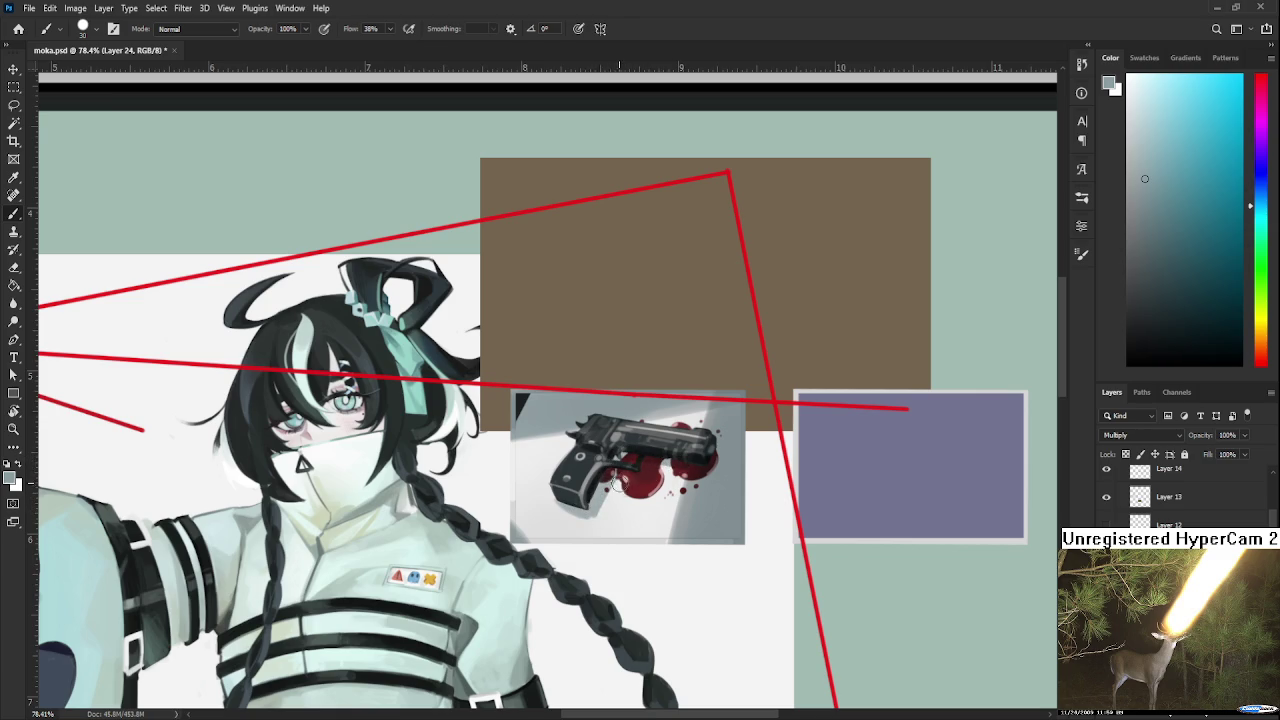
key(e)
drag(628, 478, 612, 520)
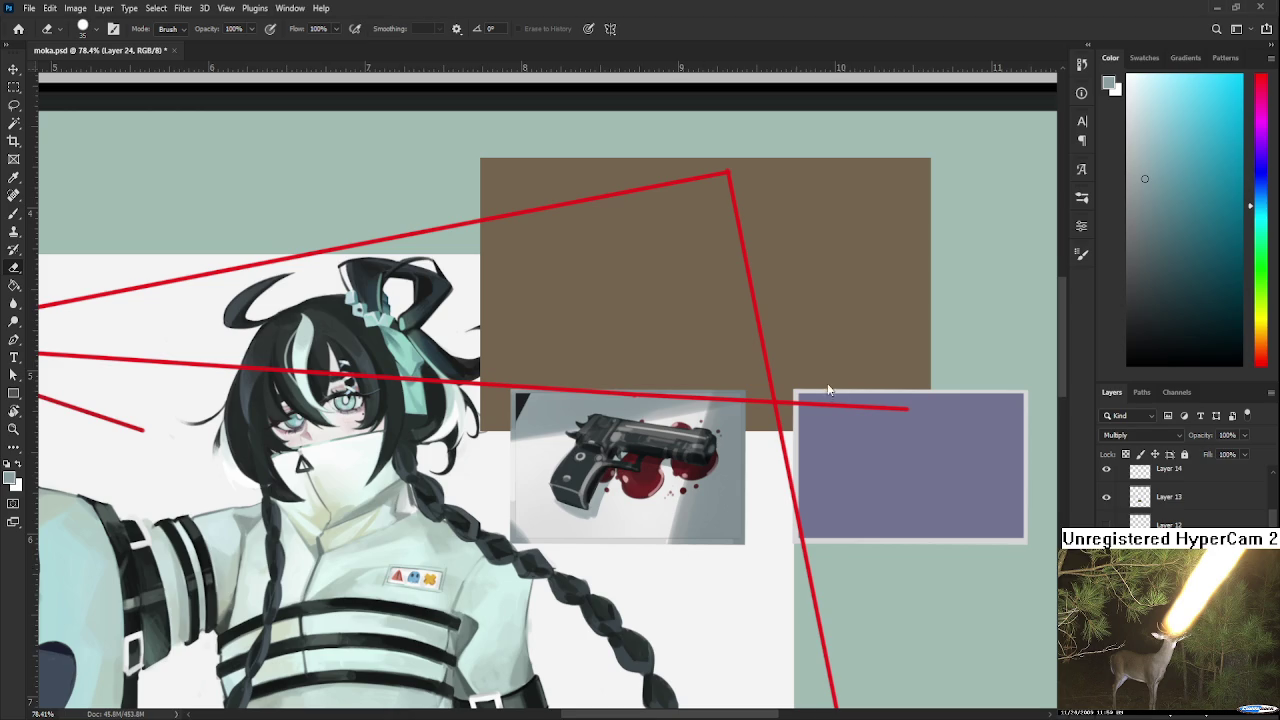
scroll(806, 477, down, 1)
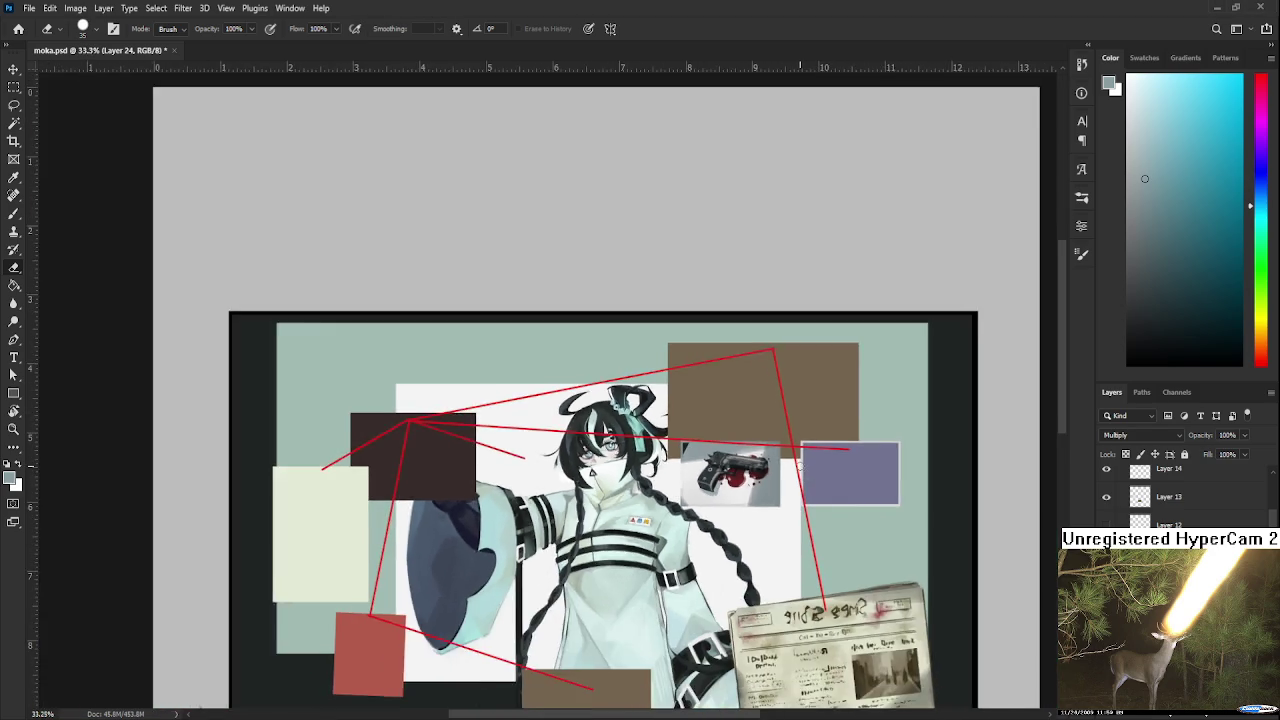
- Zoom out over the whole moka.psd collage, then zoom back in on the purple panel
scroll(806, 477, down, 1)
scroll(806, 477, down, 1)
scroll(806, 477, down, 1)
scroll(548, 391, down, 1)
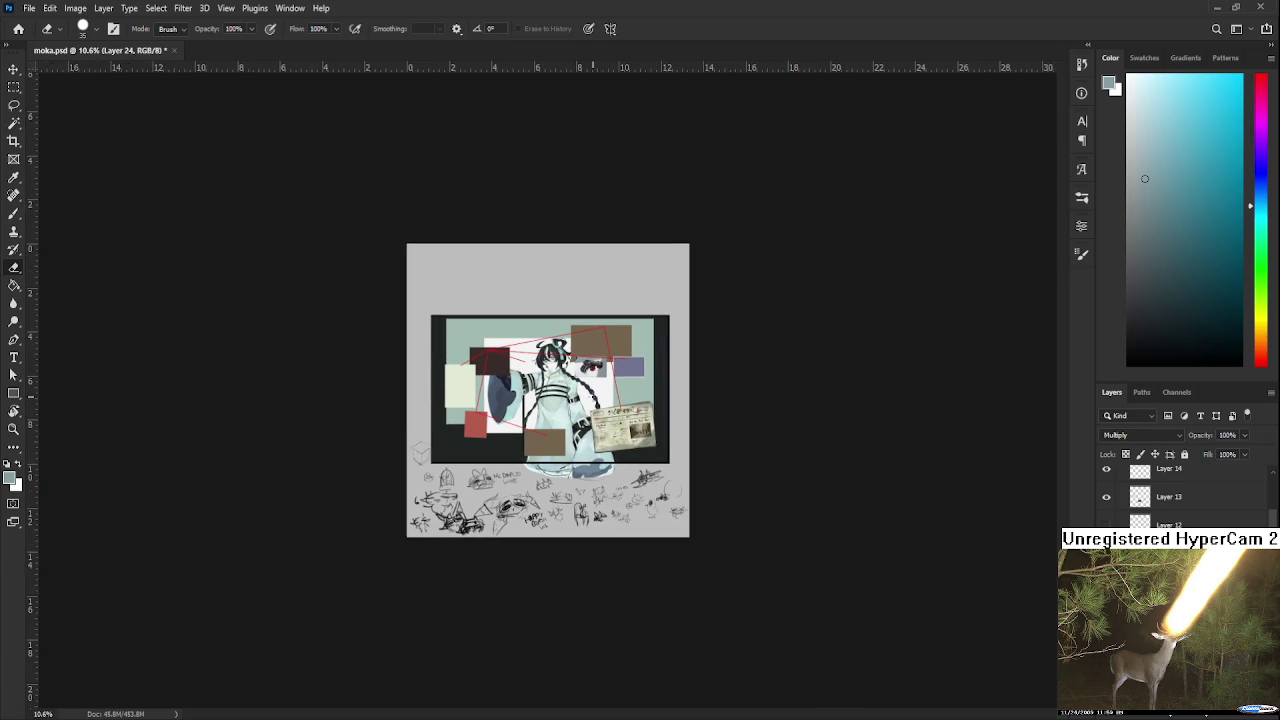
scroll(625, 367, up, 1)
scroll(625, 367, up, 1)
scroll(625, 367, up, 1)
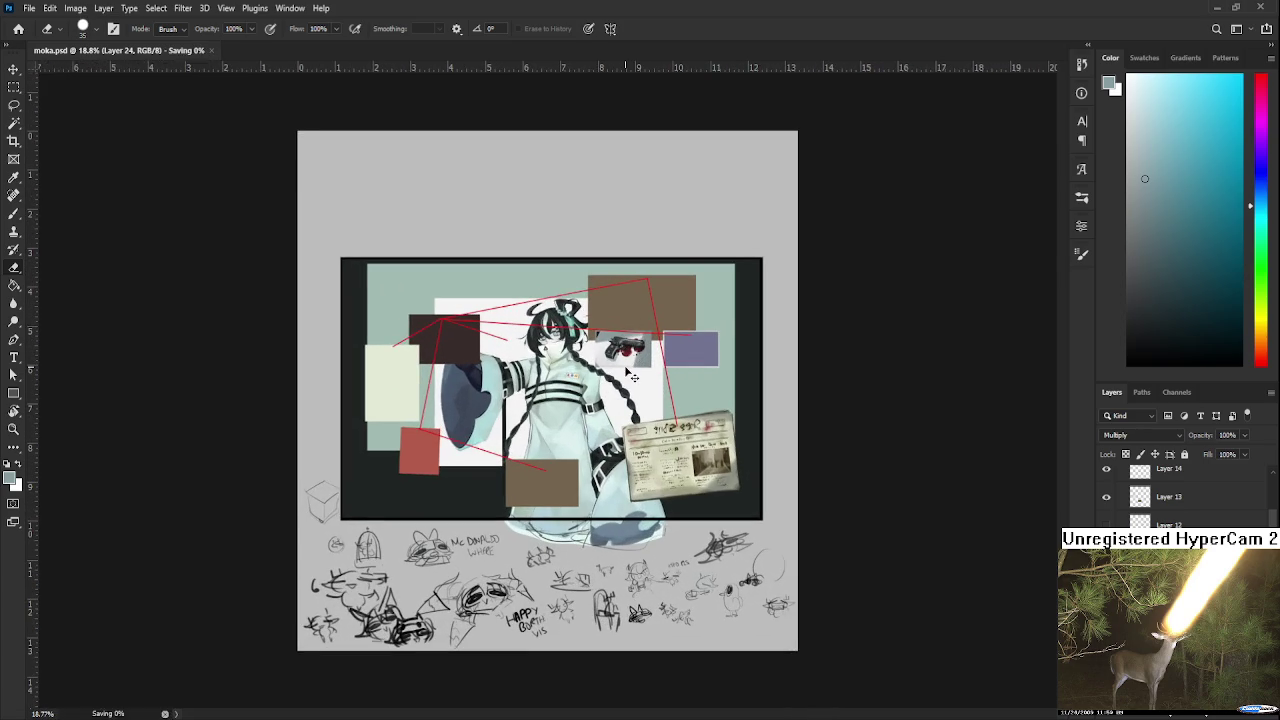
scroll(625, 367, up, 1)
scroll(625, 367, up, 1)
scroll(625, 367, up, 1)
scroll(600, 430, up, 1)
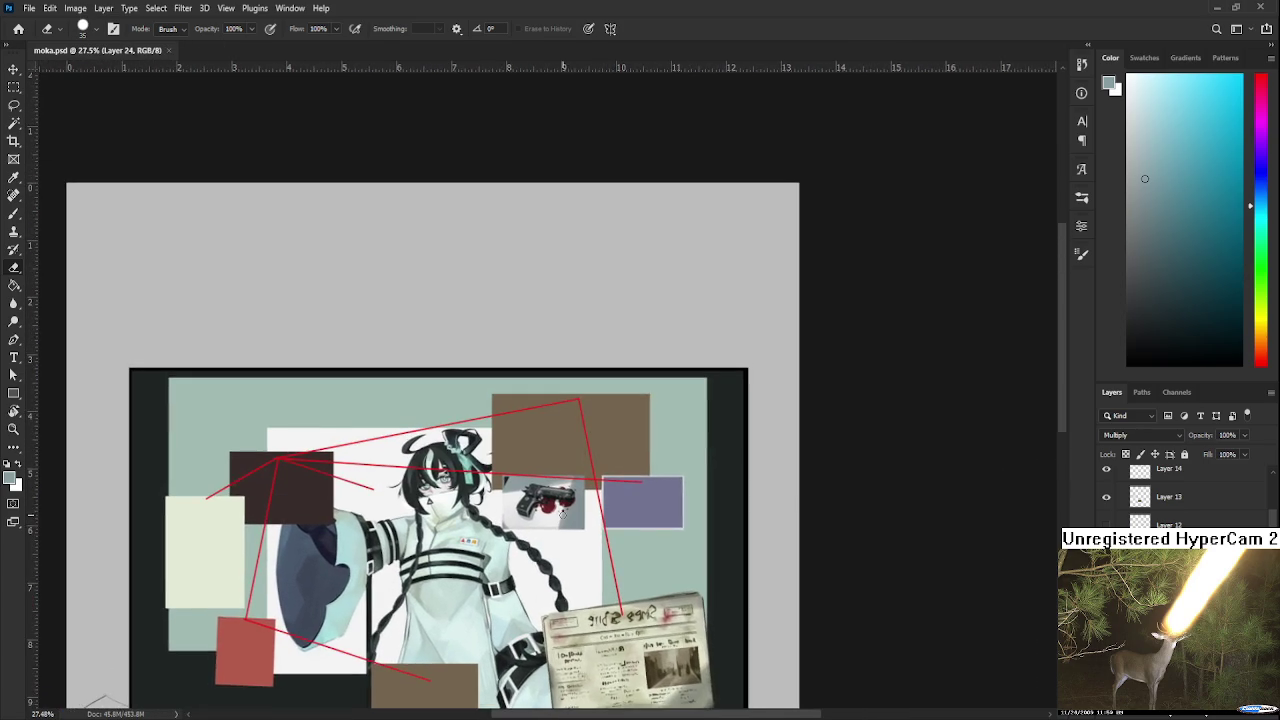
scroll(575, 503, up, 1)
scroll(575, 503, up, 1)
scroll(591, 557, down, 2)
scroll(591, 557, right, 3)
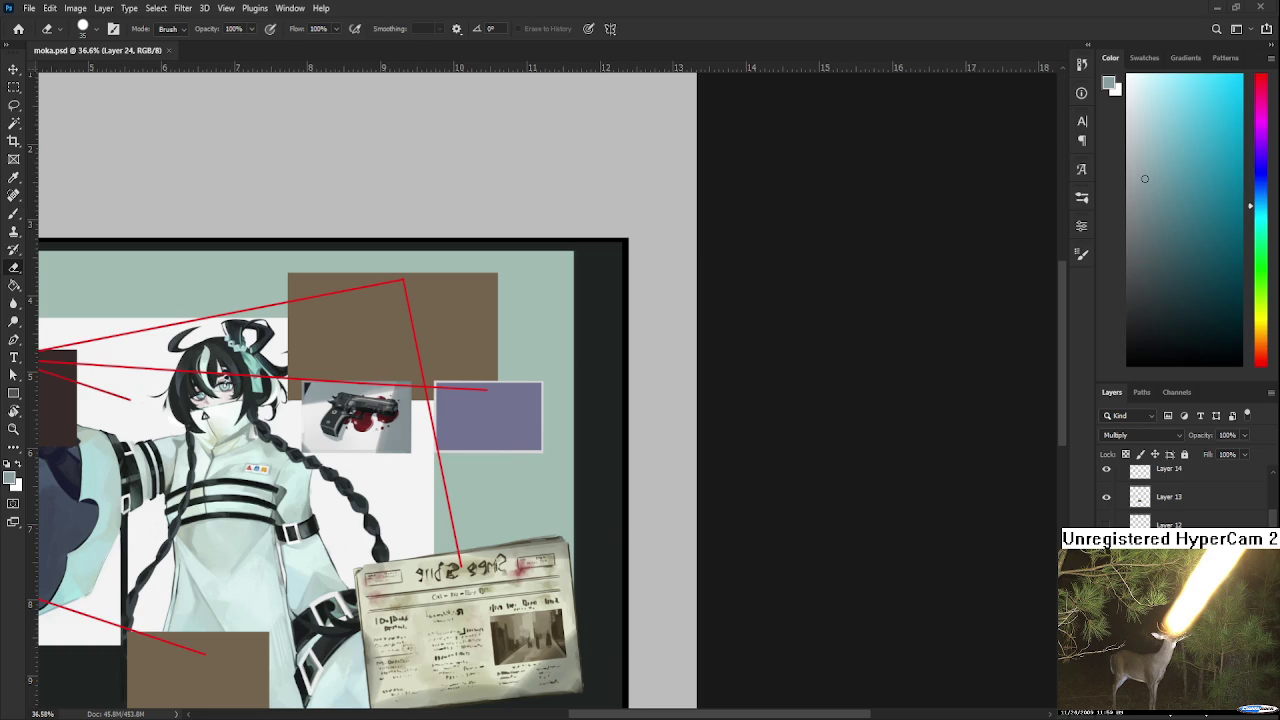
scroll(477, 403, up, 1)
scroll(477, 403, up, 2)
scroll(484, 401, up, 2)
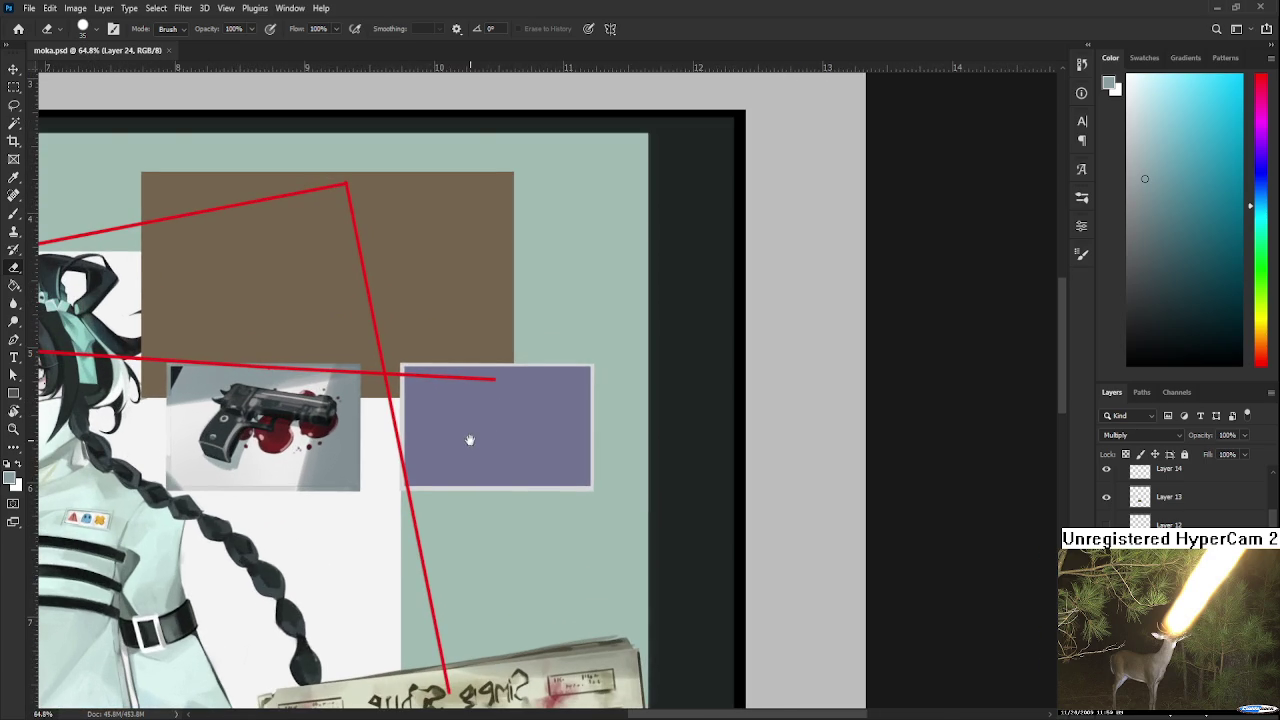
scroll(471, 437, left, 1)
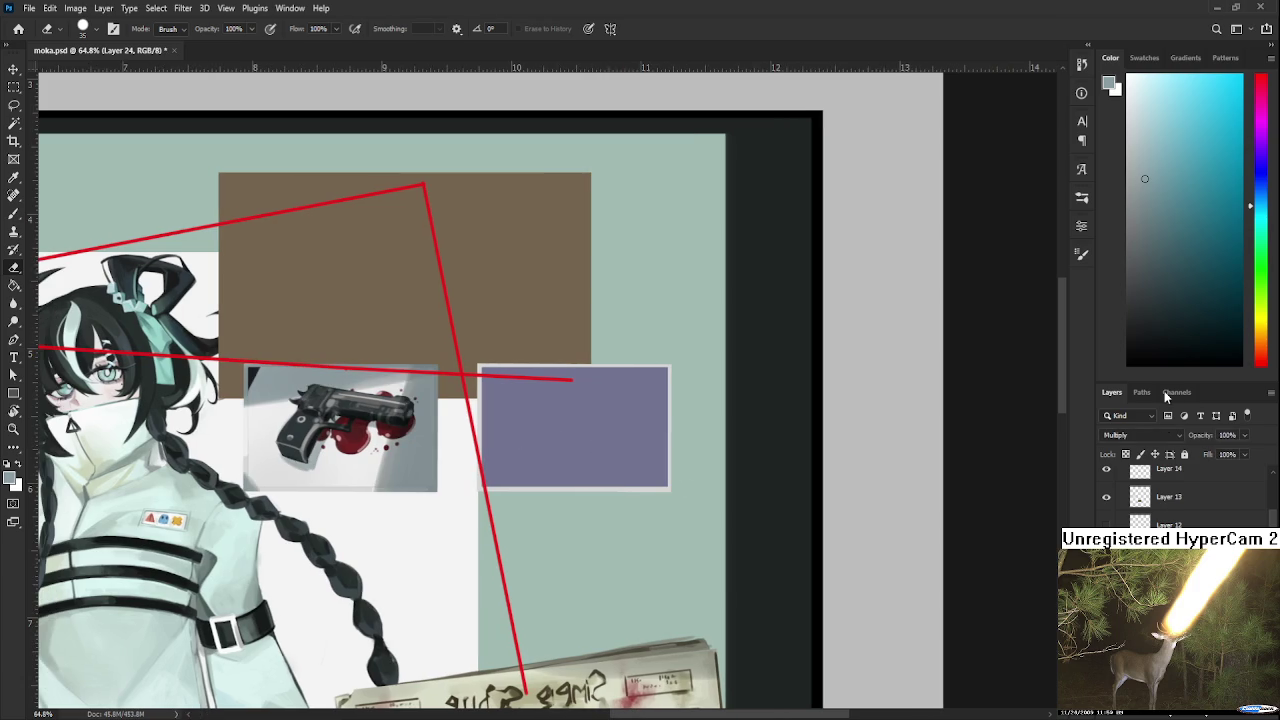
- On Layer 23, select the purple rectangle by colour and pick a darker shadow brush colour
key(alt+bracketleft)
key(w)
click(641, 449)
key(b)
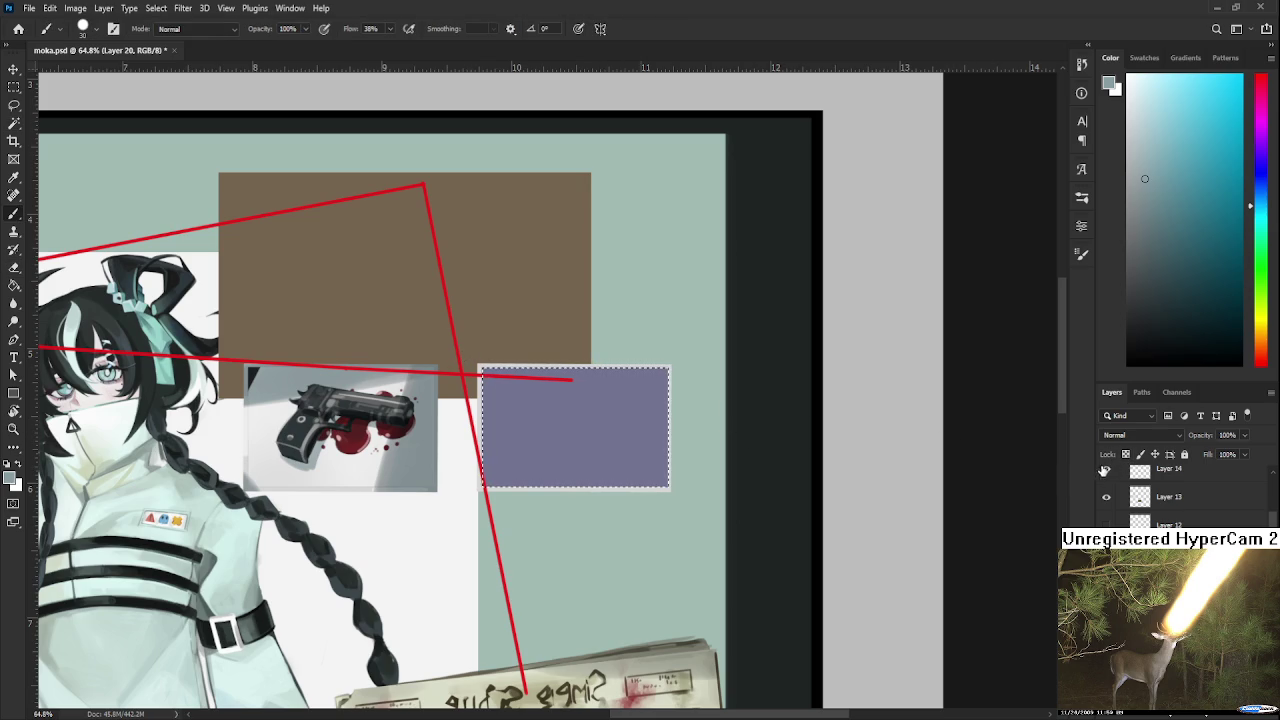
click(1164, 213)
drag(1164, 213, 1158, 235)
- Recentre the view over the composition and drop the selection around the purple panel
drag(556, 459, 720, 516)
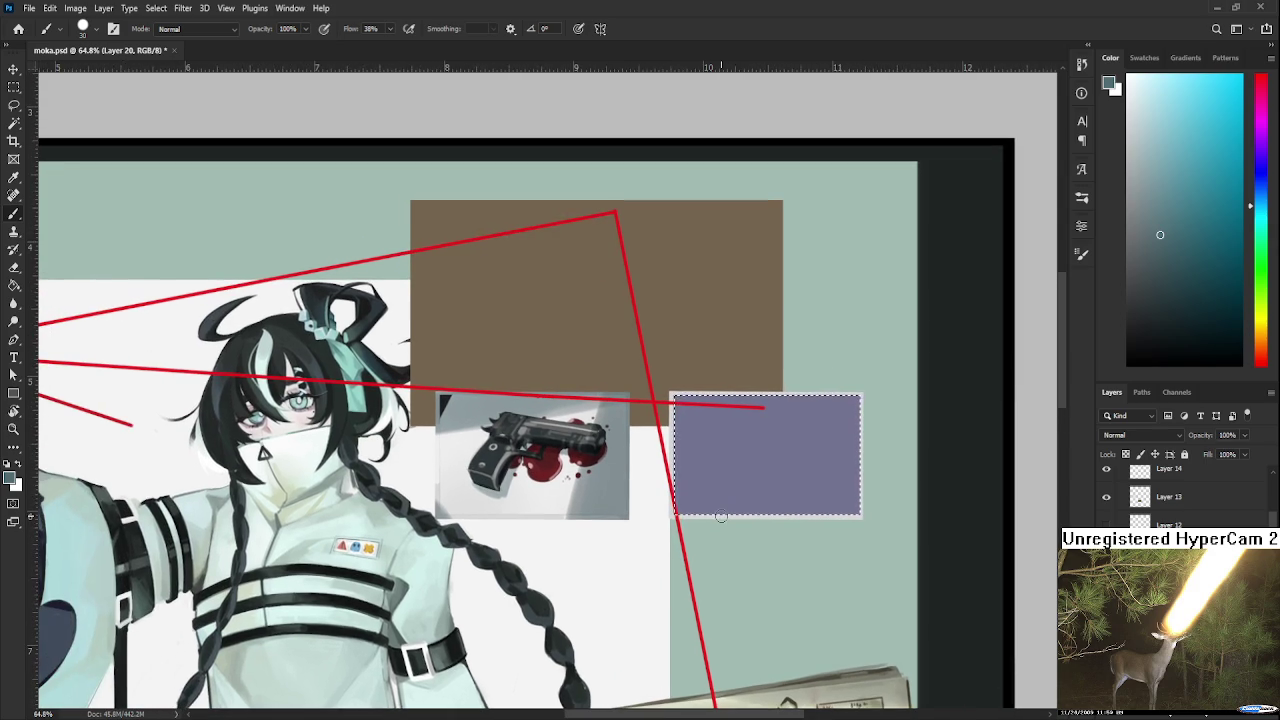
scroll(720, 516, down, 2)
scroll(715, 545, down, 2)
drag(715, 545, 666, 497)
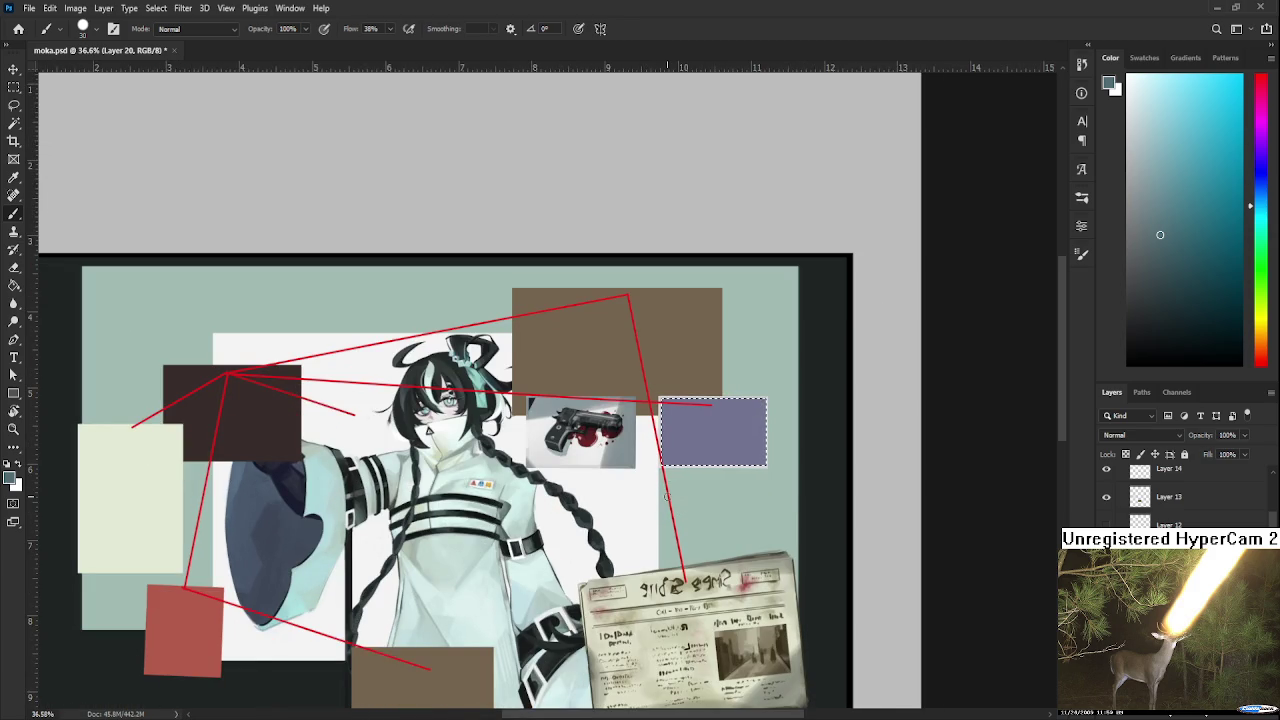
scroll(655, 437, down, 2)
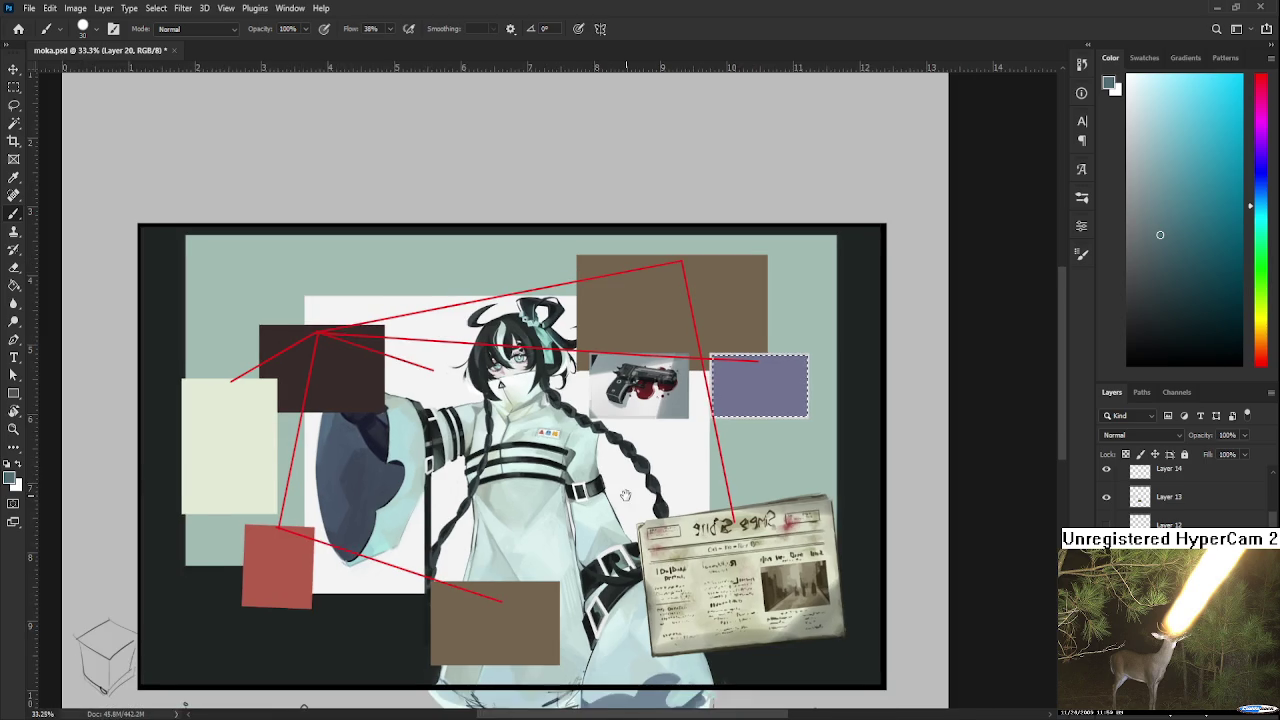
drag(613, 482, 633, 506)
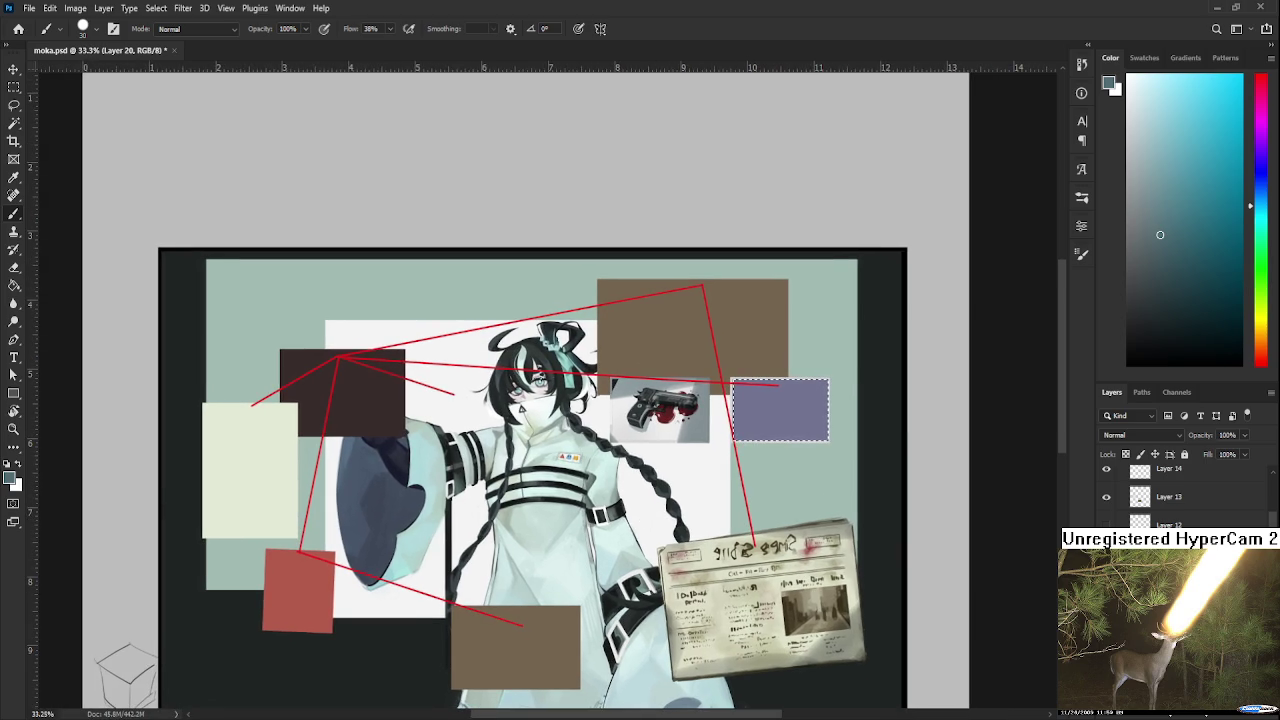
key(ctrl+d)
- Zoom out slightly on the deselected moka.psd composition
scroll(509, 514, down, 1)
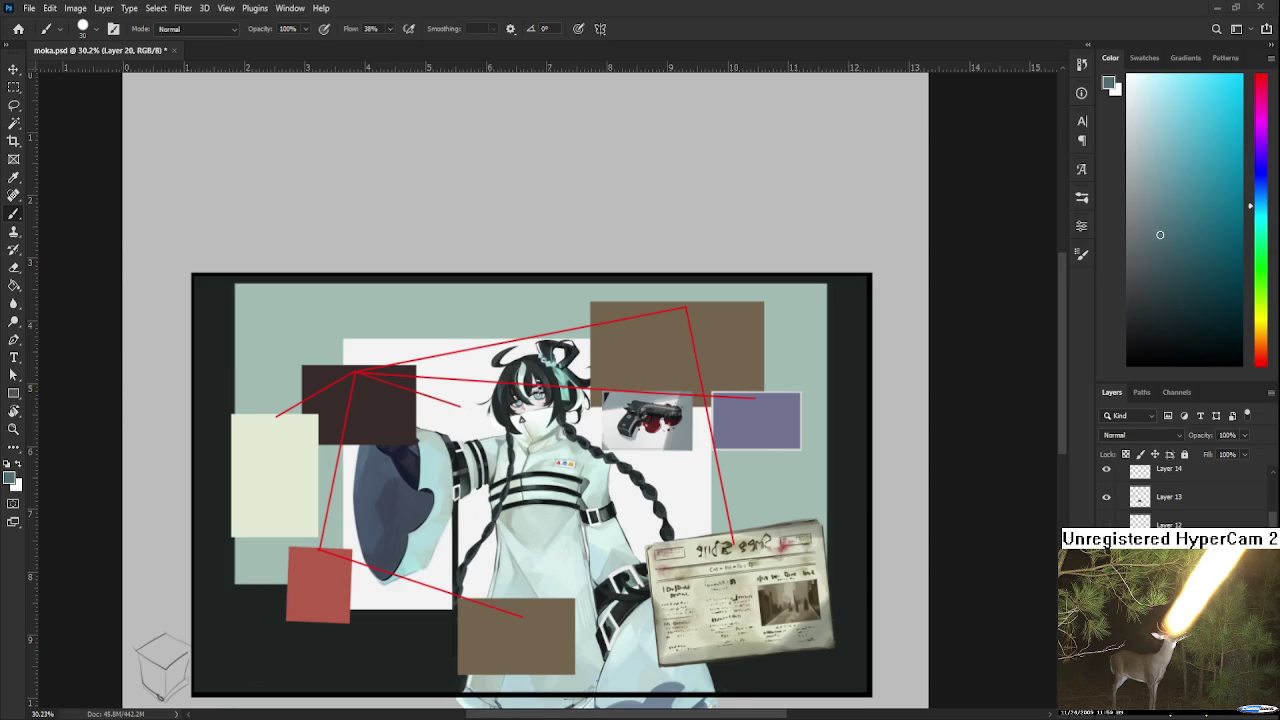
- Open Raid.psd from the recent files and zoom into the sketch sheet
click(18, 28)
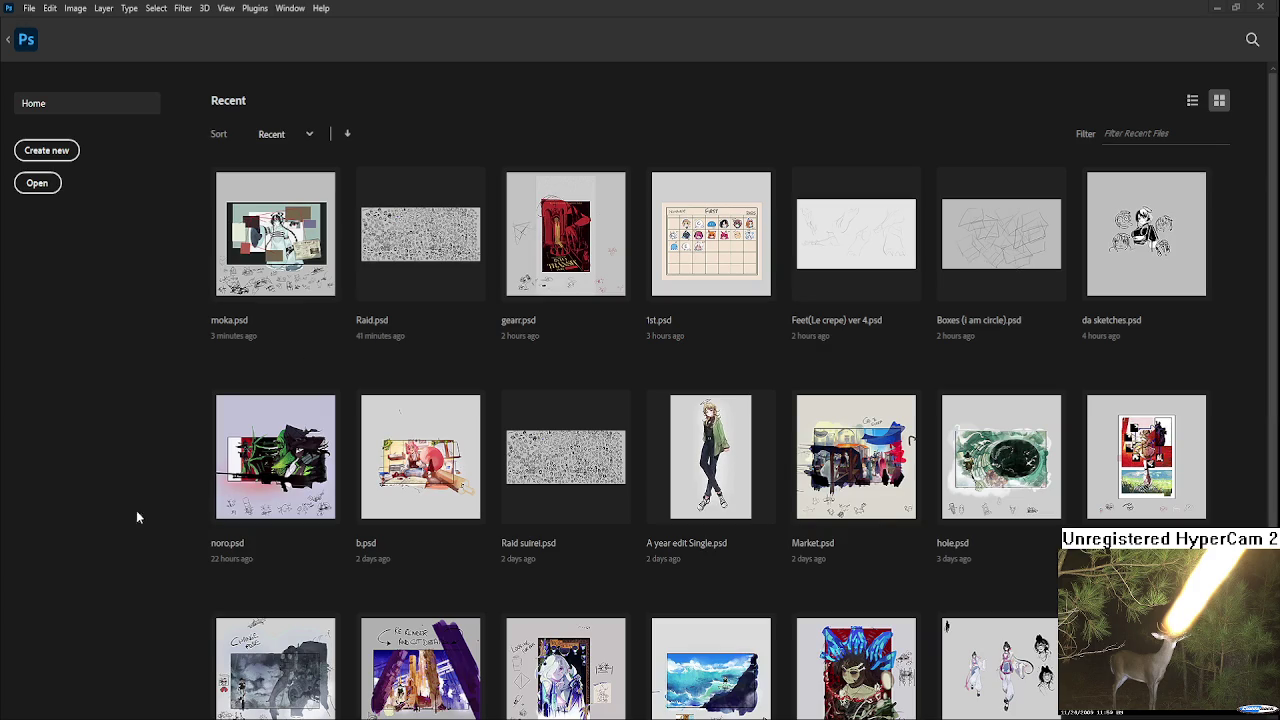
click(422, 250)
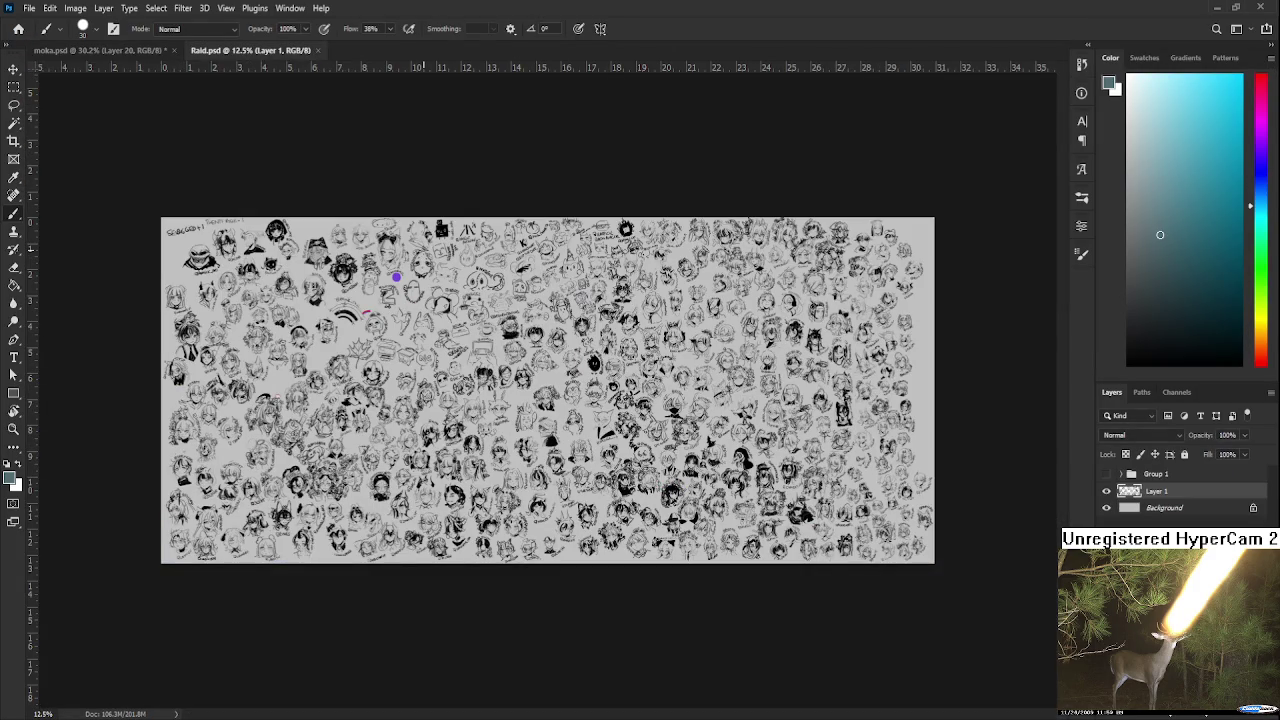
scroll(666, 397, up, 1)
scroll(666, 397, up, 2)
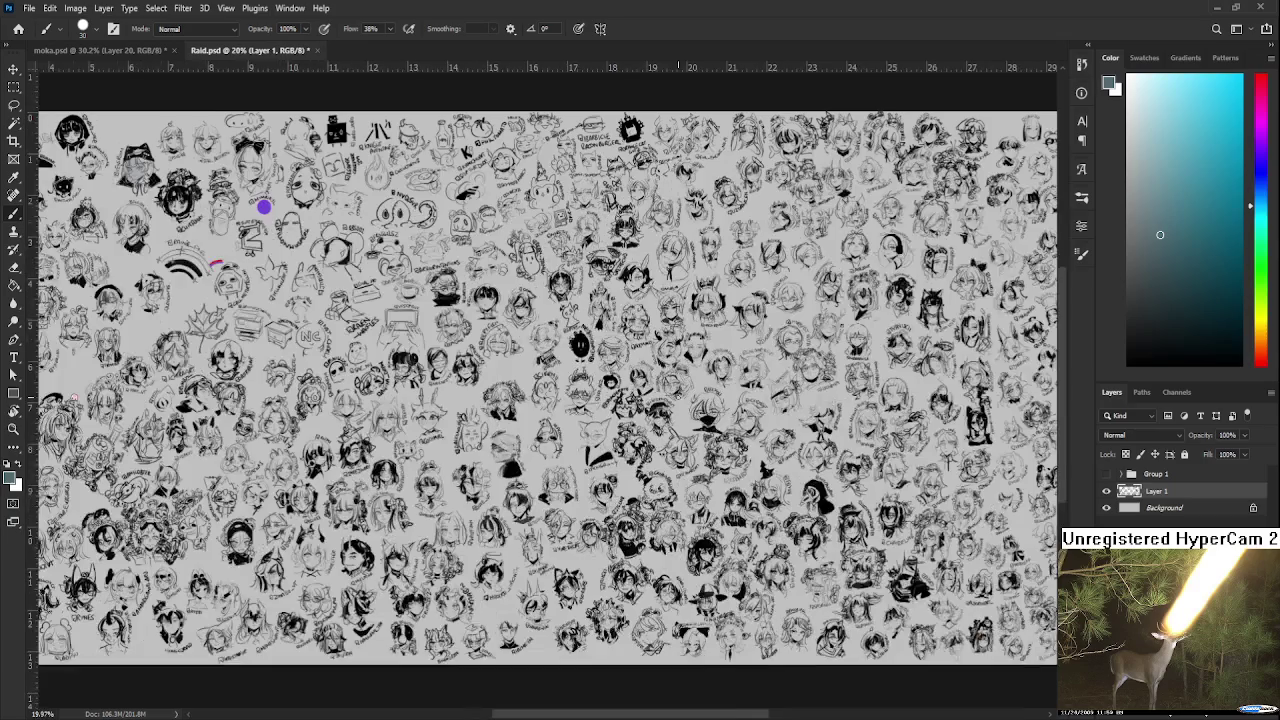
scroll(666, 397, up, 2)
scroll(666, 397, up, 2)
scroll(666, 397, right, 5)
scroll(600, 398, right, 2)
- Zoom to about 134% and sample black from the existing line art
scroll(547, 400, up, 2)
scroll(491, 443, up, 3)
scroll(471, 414, up, 2)
scroll(471, 466, up, 3)
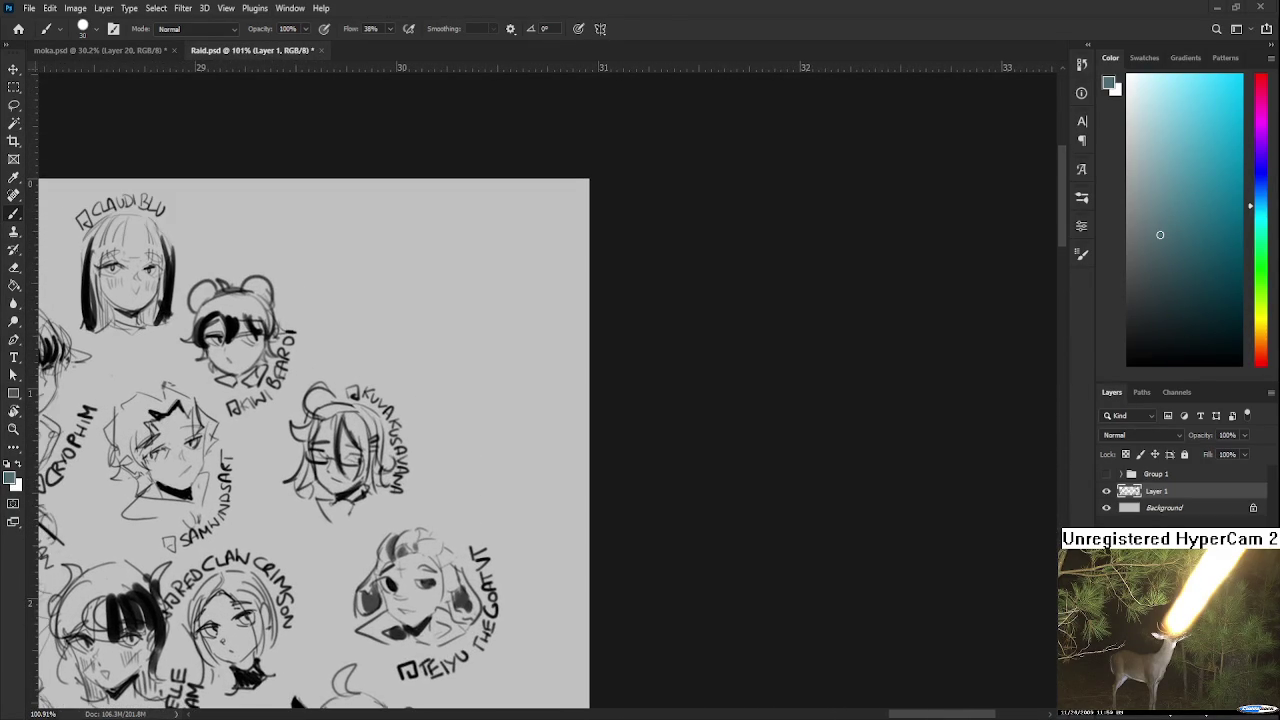
scroll(409, 330, up, 2)
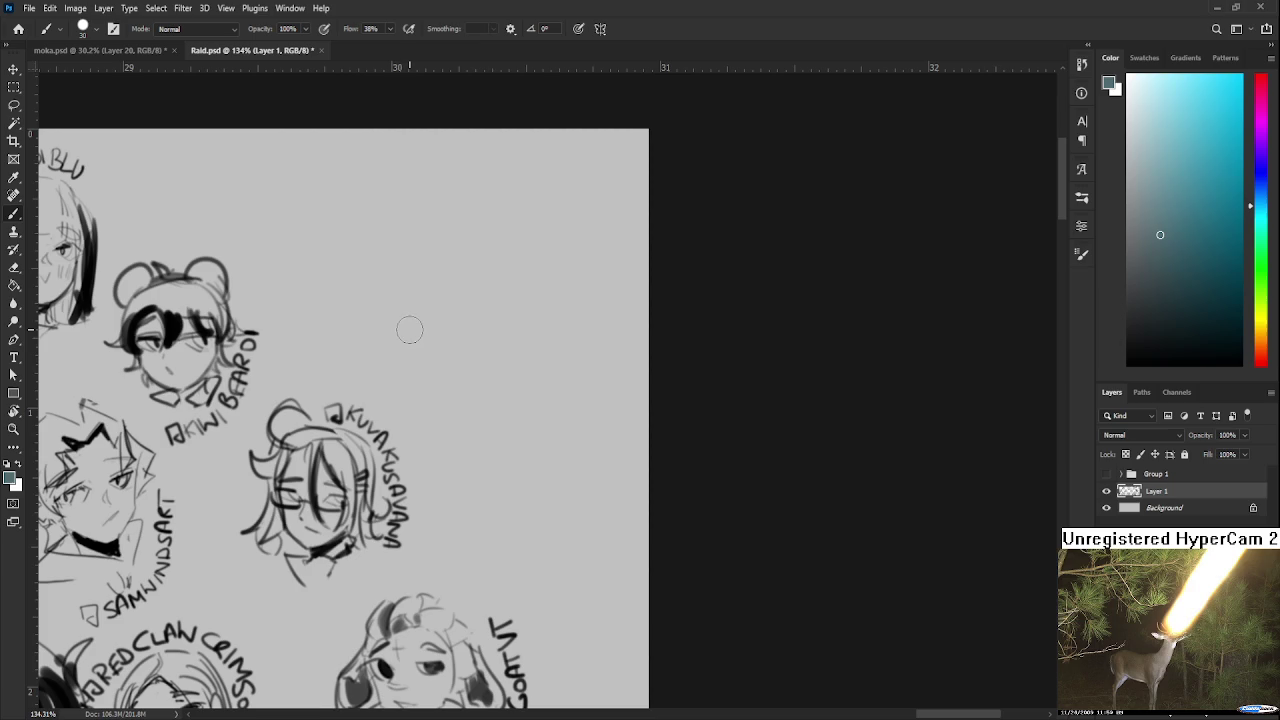
scroll(538, 300, left, 3)
scroll(538, 300, up, 1)
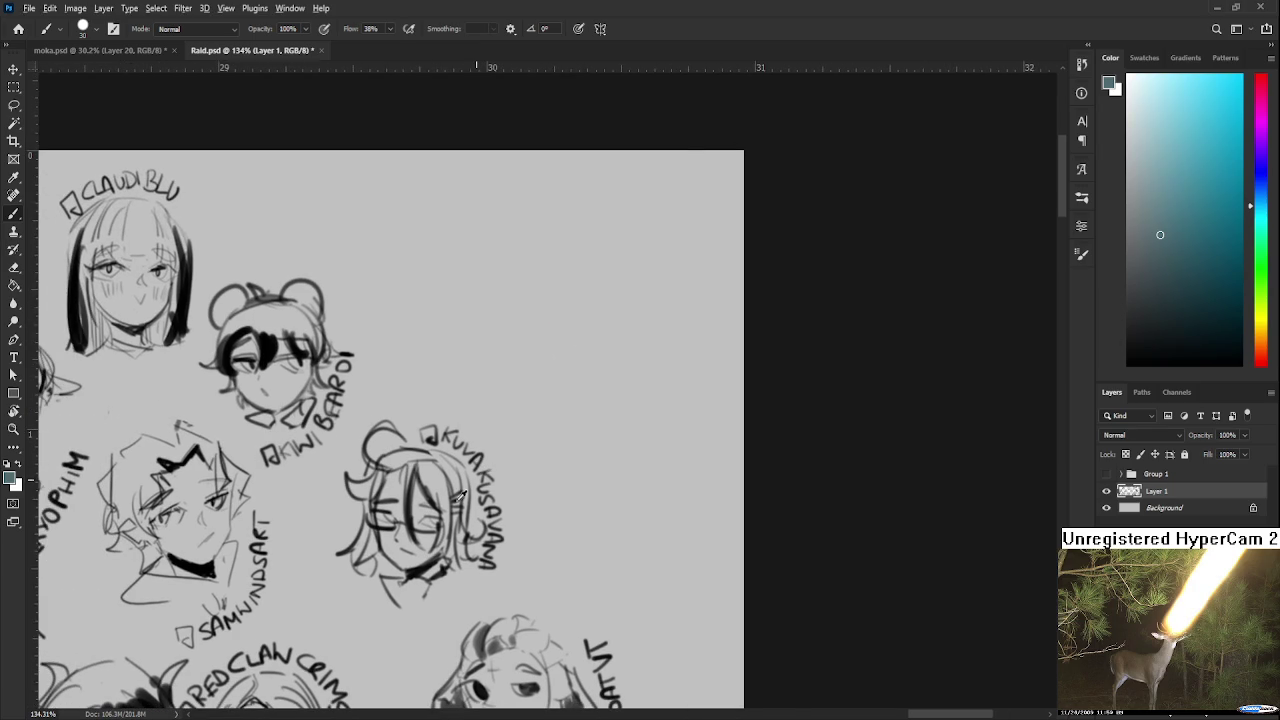
alt+click(420, 568)
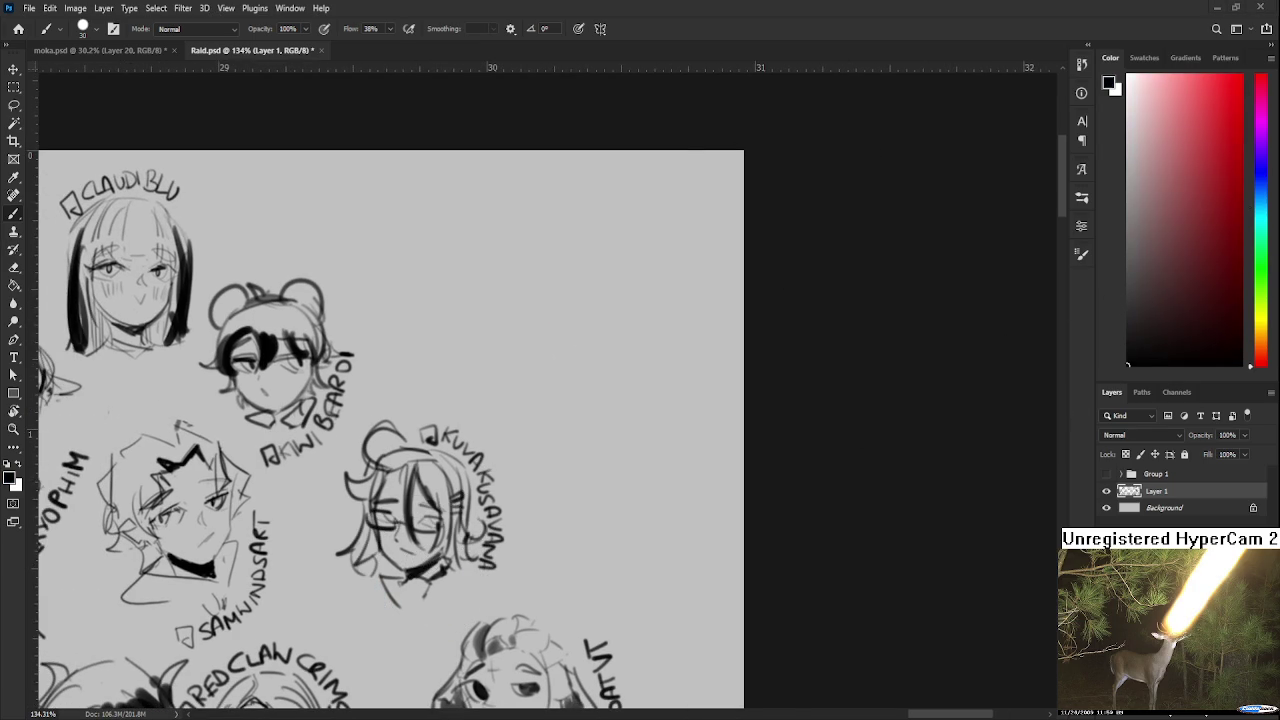
- With a fine brush, draw the outlines and pupil of two eyes, undoing trial strokes
key(bracketleft)
key(bracketleft)
key(bracketleft)
key(bracketleft)
key(bracketleft)
key(bracketleft)
mouse_move(534, 327)
mouse_down()
mouse_move(582, 315)
mouse_move(585, 292)
mouse_move(590, 330)
mouse_move(568, 336)
mouse_move(586, 308)
mouse_move(570, 292)
mouse_move(552, 296)
mouse_move(595, 300)
mouse_move(602, 312)
mouse_move(575, 309)
mouse_move(621, 352)
mouse_move(647, 317)
mouse_move(625, 340)
mouse_move(630, 313)
mouse_up()
key(ctrl+z)
key(ctrl+z)
key(ctrl+z)
key(ctrl+z)
key(ctrl+z)
key(ctrl+z)
key(ctrl+z)
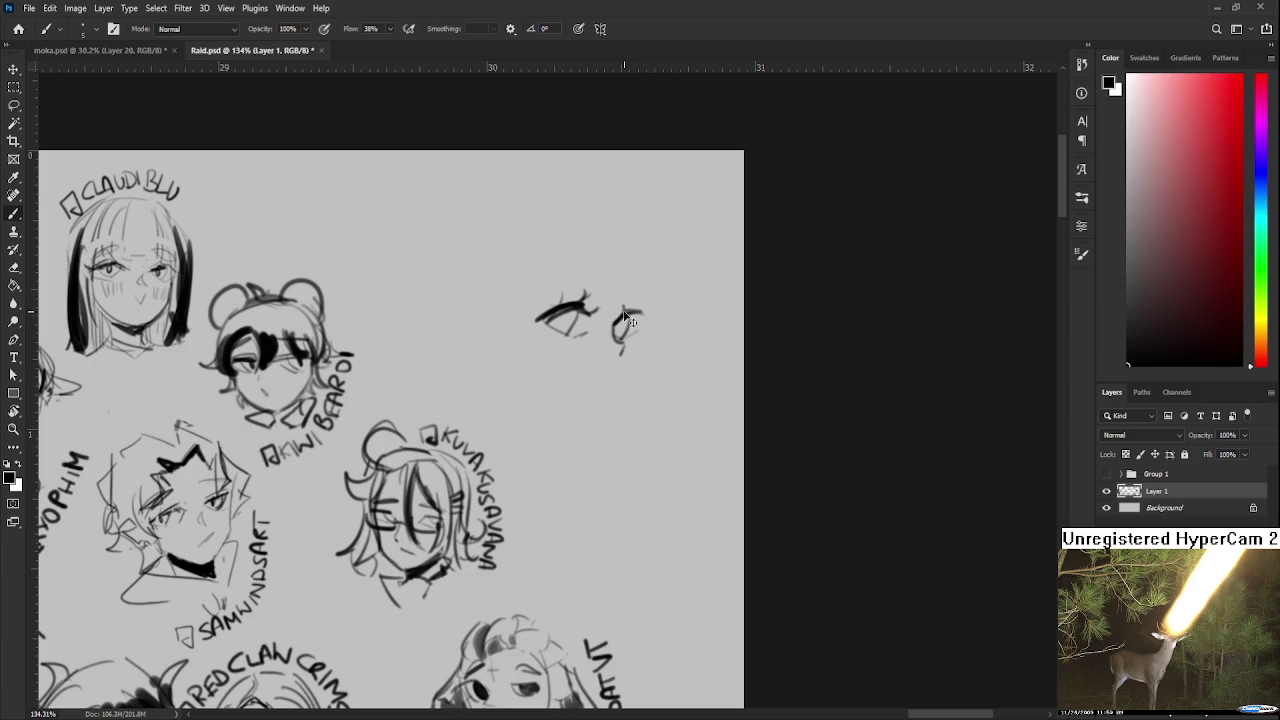
mouse_move(630, 314)
mouse_down()
mouse_move(650, 312)
mouse_move(646, 339)
mouse_move(621, 352)
mouse_up()
key(ctrl+z)
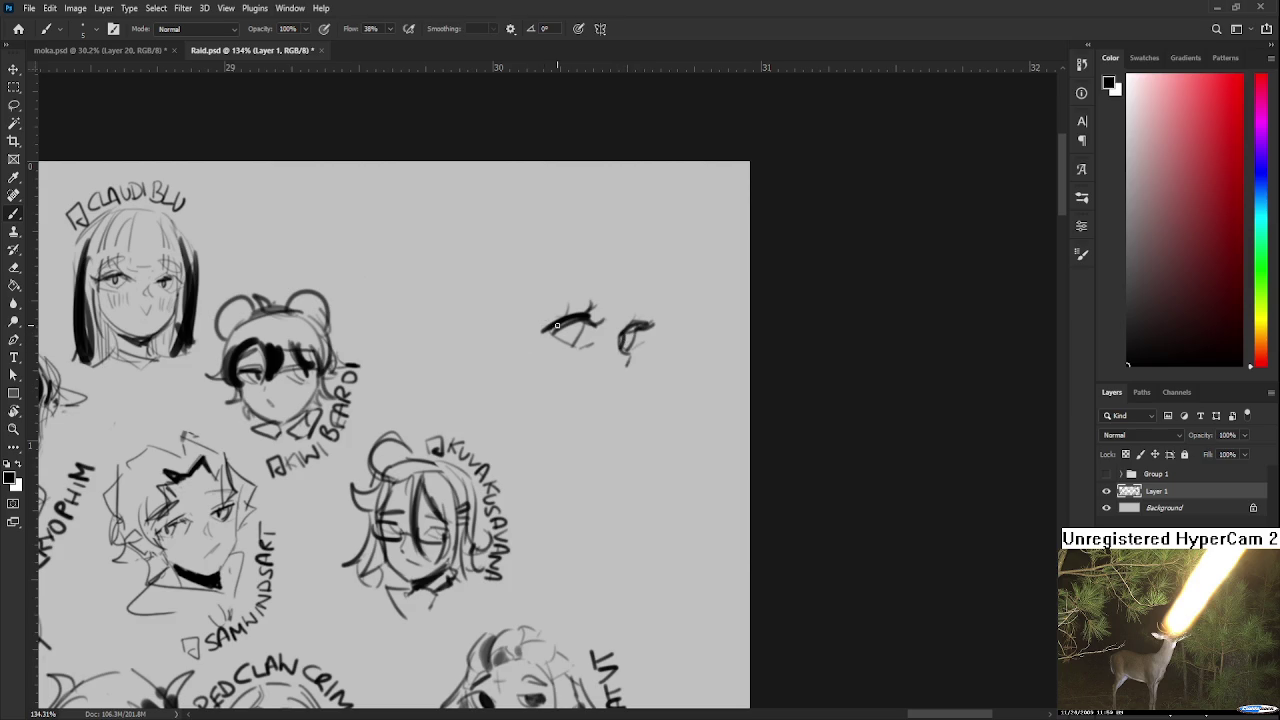
drag(568, 326, 566, 336)
key(ctrl+z)
- Hatch shading under the larger eye, add its lower lid, and darken both upper lids
mouse_move(576, 347)
mouse_down()
mouse_move(576, 368)
mouse_move(638, 330)
mouse_up()
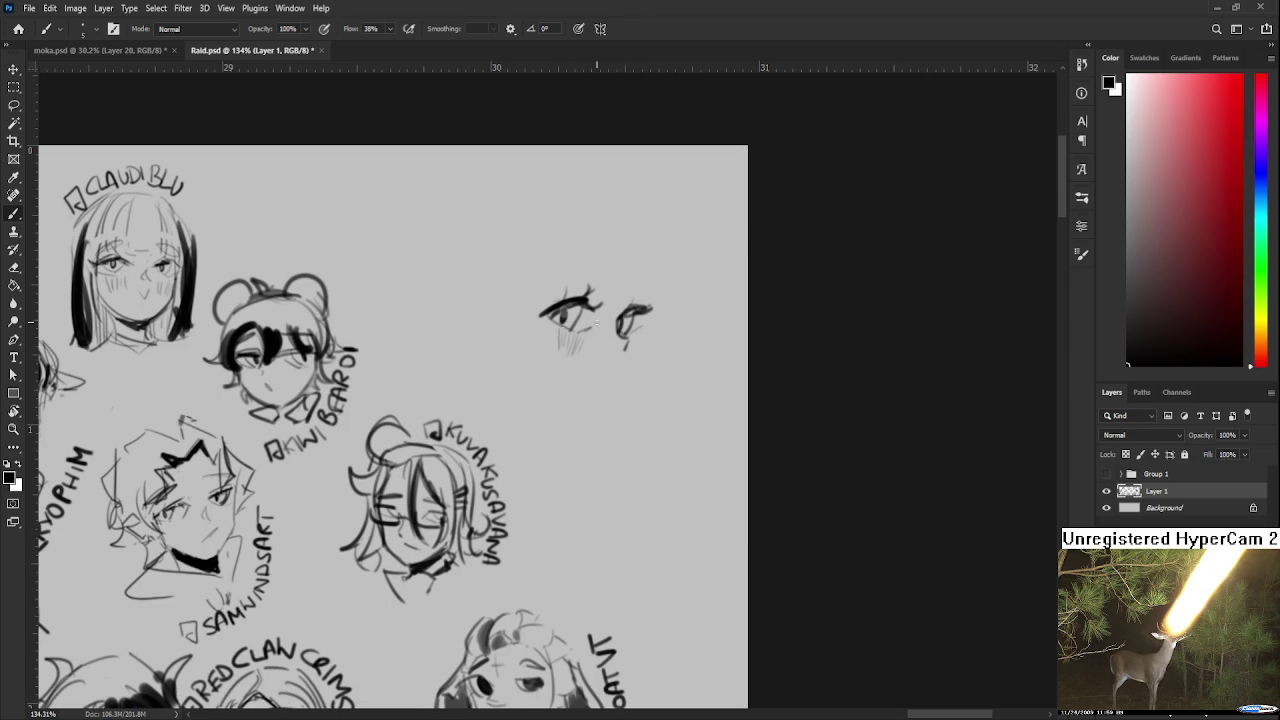
mouse_move(544, 314)
mouse_down()
mouse_move(617, 322)
mouse_move(624, 338)
mouse_up()
drag(576, 316, 569, 309)
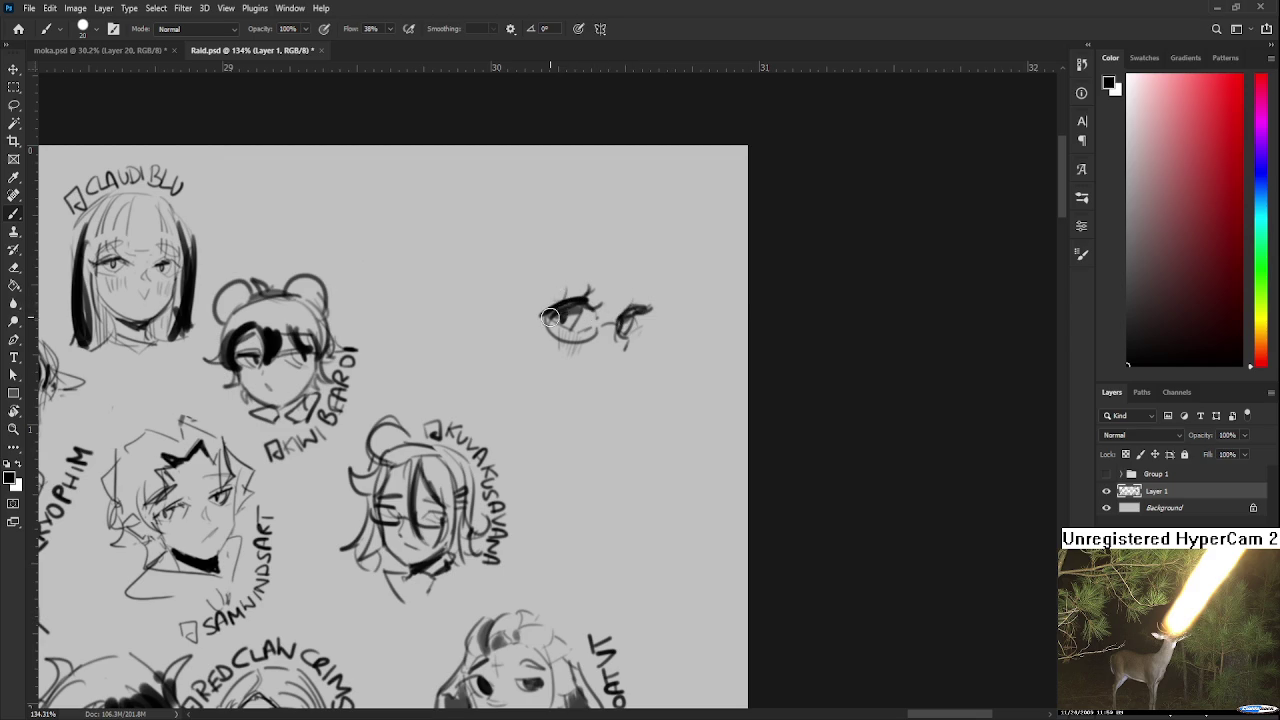
mouse_move(572, 306)
mouse_down()
mouse_move(565, 296)
mouse_move(590, 300)
mouse_up()
mouse_move(652, 326)
mouse_down()
mouse_move(630, 322)
mouse_move(624, 304)
mouse_move(627, 352)
mouse_up()
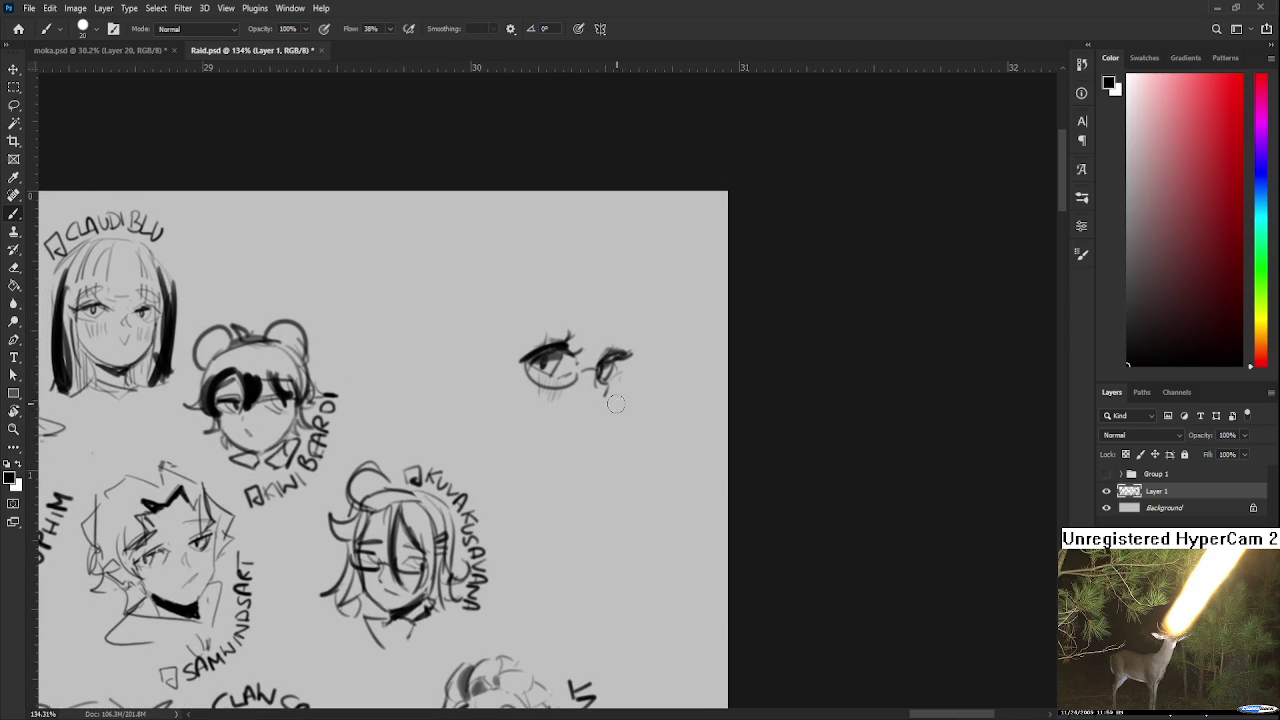
- Erase a stray mark with a fine eraser, then return to a small brush
key(e)
key(bracketleft)
key(bracketleft)
key(bracketleft)
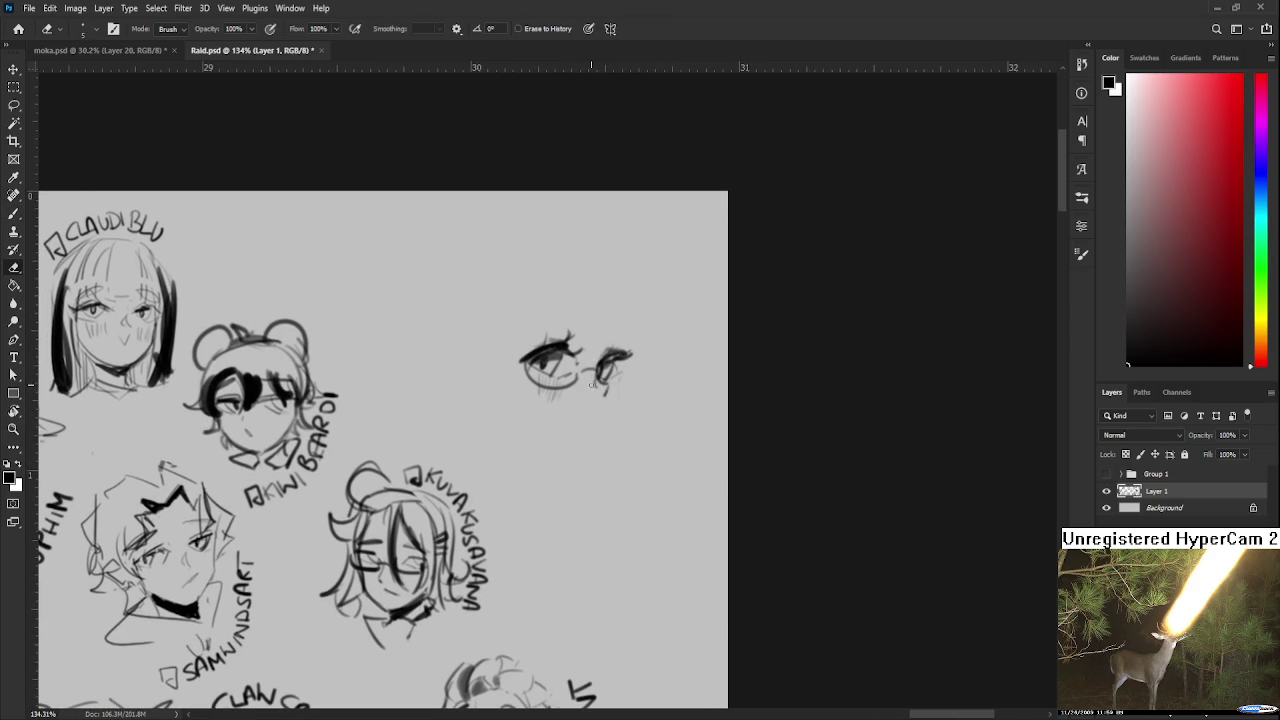
drag(596, 381, 616, 351)
key(b)
key(bracketleft)
key(bracketleft)
key(bracketleft)
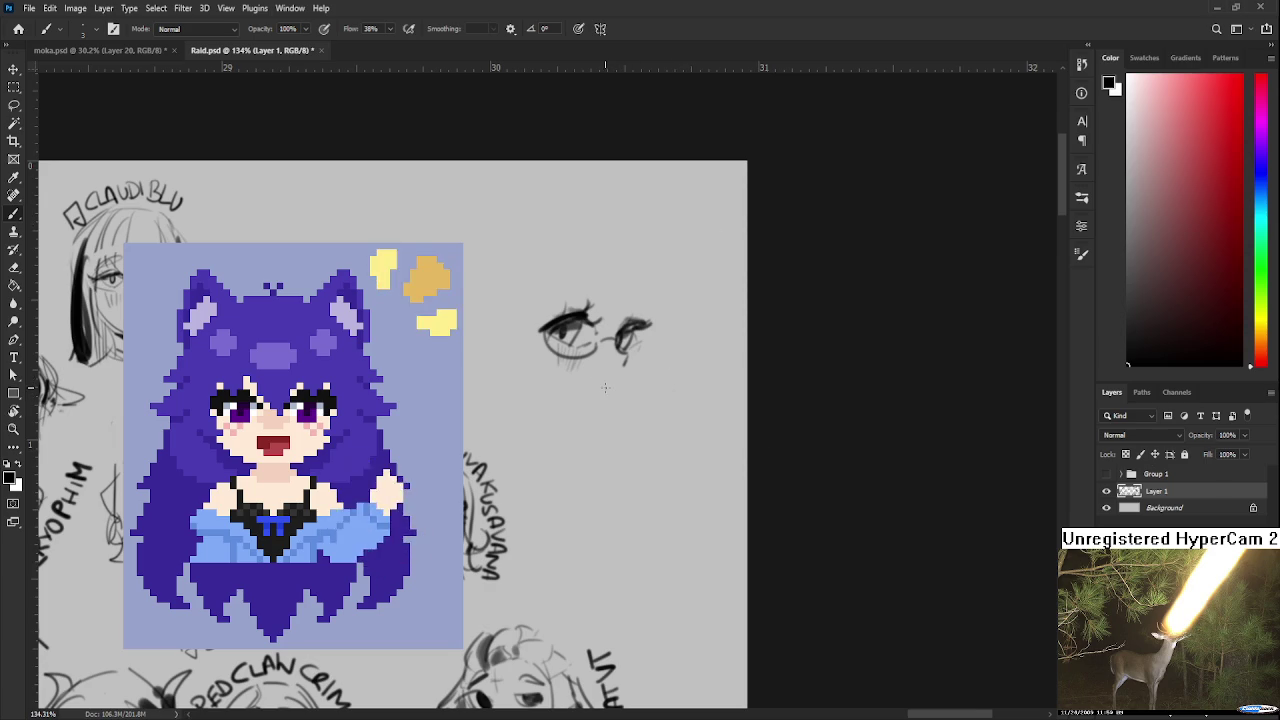
- Draw a short dark stroke below the eyes to begin the face
mouse_move(619, 370)
mouse_down()
mouse_move(597, 376)
mouse_move(608, 379)
mouse_up()
- Draw the bangs and side hair strands beside the eyes, undoing bad strokes
key(ctrl+z)
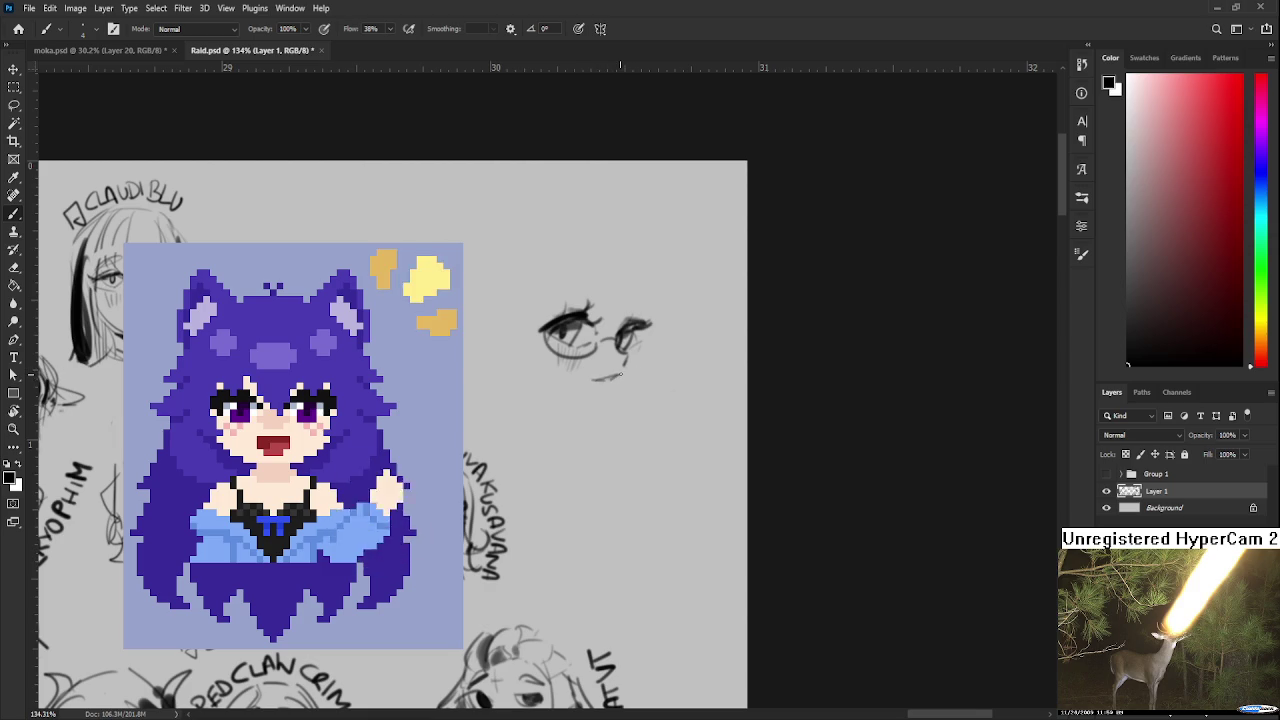
drag(626, 362, 618, 435)
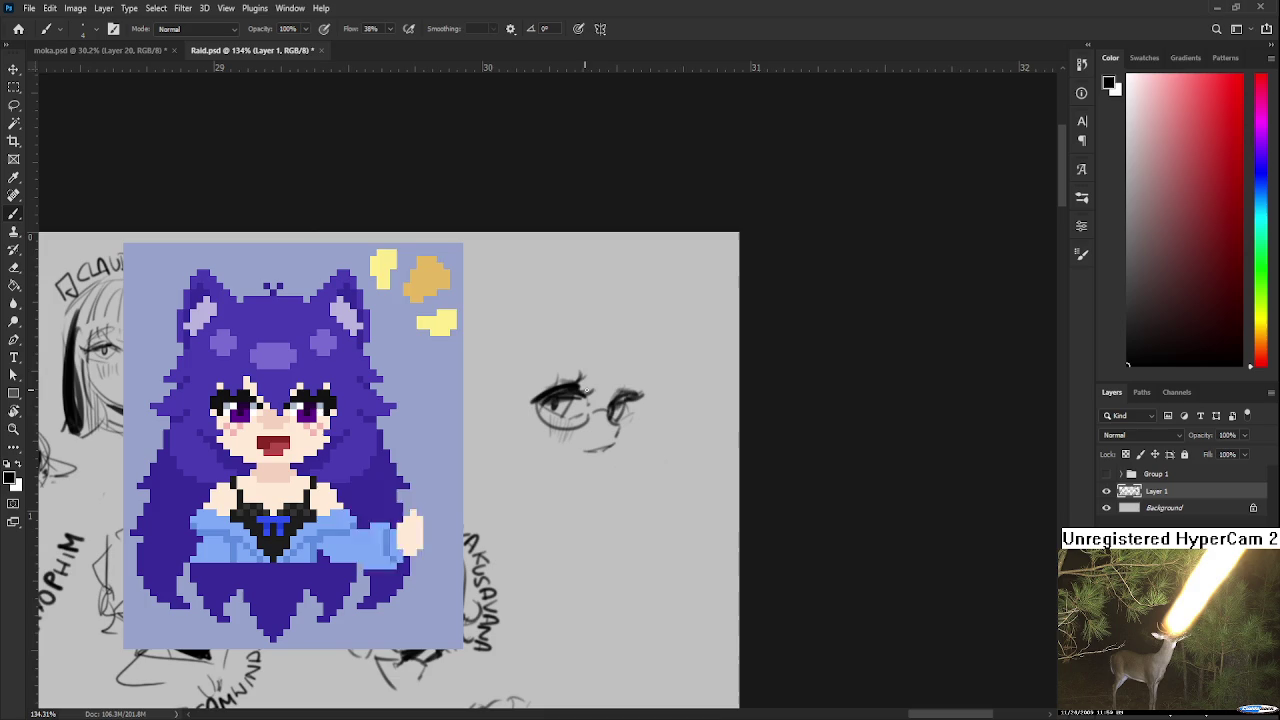
mouse_move(626, 354)
mouse_down()
mouse_move(635, 359)
mouse_move(596, 396)
mouse_move(621, 351)
mouse_move(630, 401)
mouse_move(641, 393)
mouse_up()
drag(643, 341, 642, 427)
key(ctrl+z)
drag(644, 352, 630, 460)
key(ctrl+z)
key(ctrl+z)
drag(646, 404, 629, 468)
drag(625, 424, 637, 398)
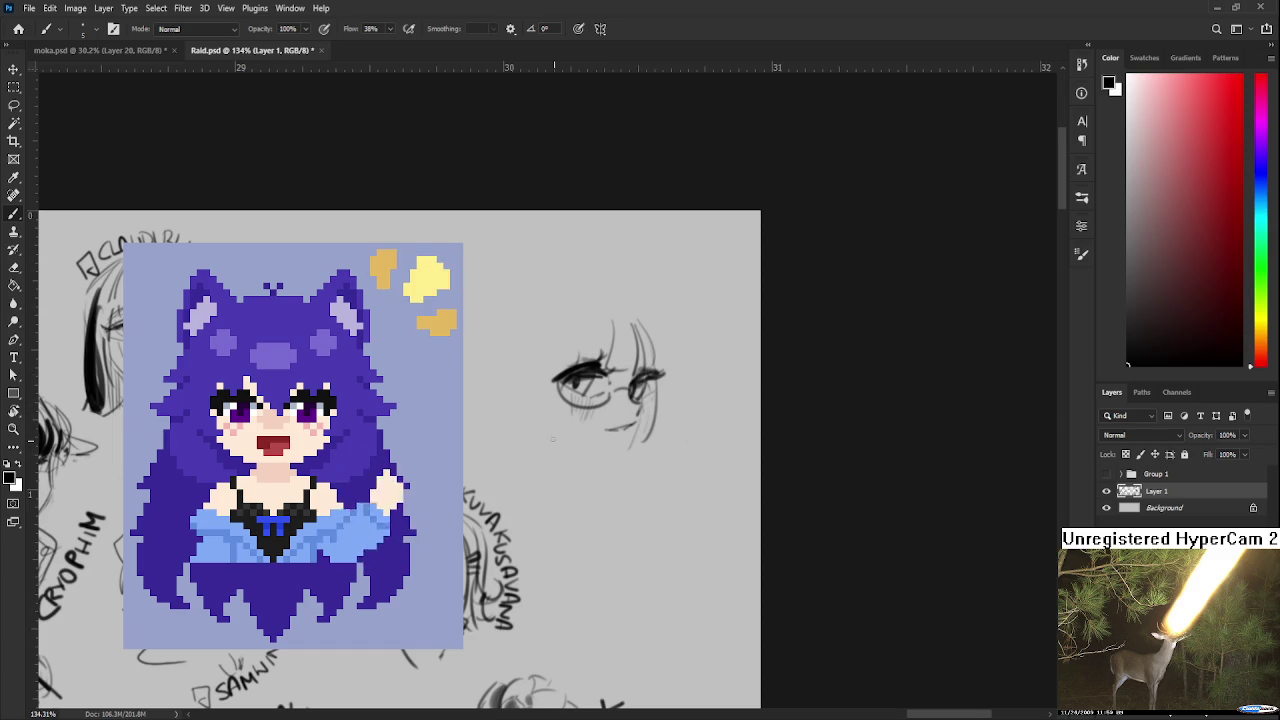
- Draw the chin line and the left face and hair outline
drag(554, 432, 626, 454)
drag(614, 407, 622, 419)
scroll(569, 386, up, 2)
mouse_move(576, 360)
mouse_down()
mouse_move(564, 456)
mouse_move(544, 456)
mouse_up()
mouse_move(552, 372)
mouse_down()
mouse_move(540, 456)
mouse_move(526, 432)
mouse_up()
key(ctrl+z)
mouse_move(542, 372)
mouse_down()
mouse_move(534, 456)
mouse_move(528, 416)
mouse_move(550, 510)
mouse_up()
key(ctrl+z)
key(e)
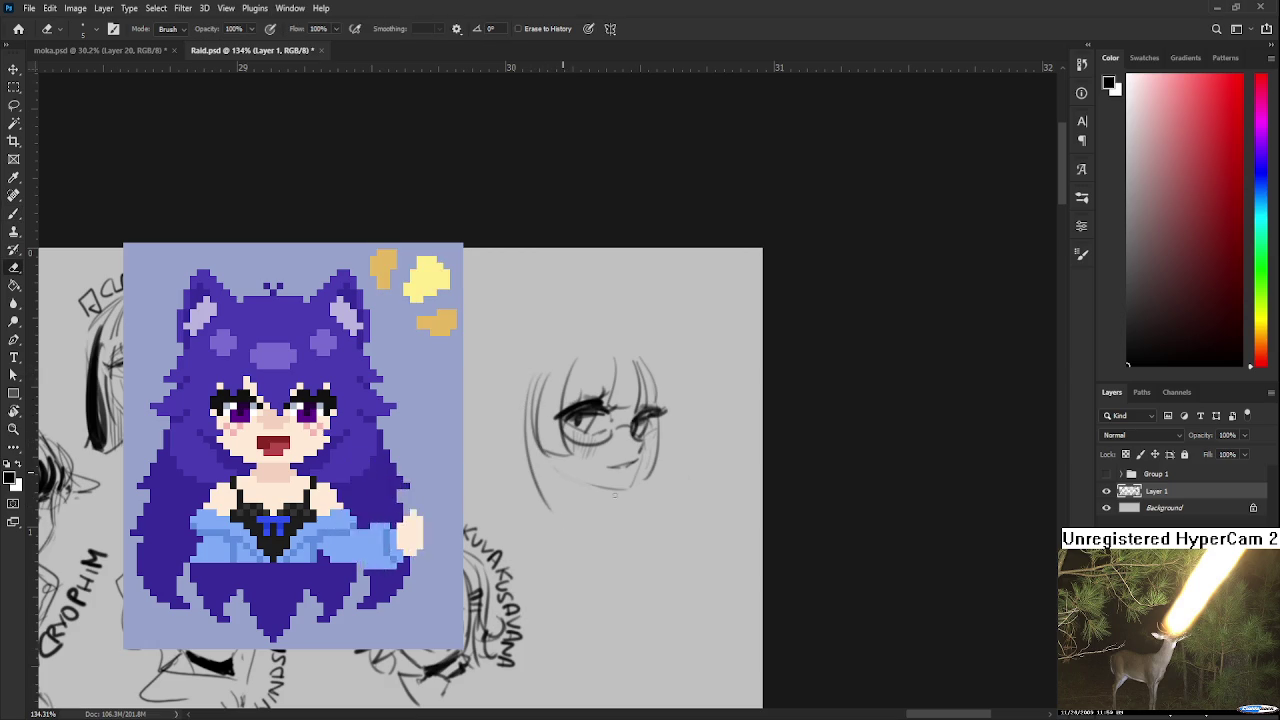
key(b)
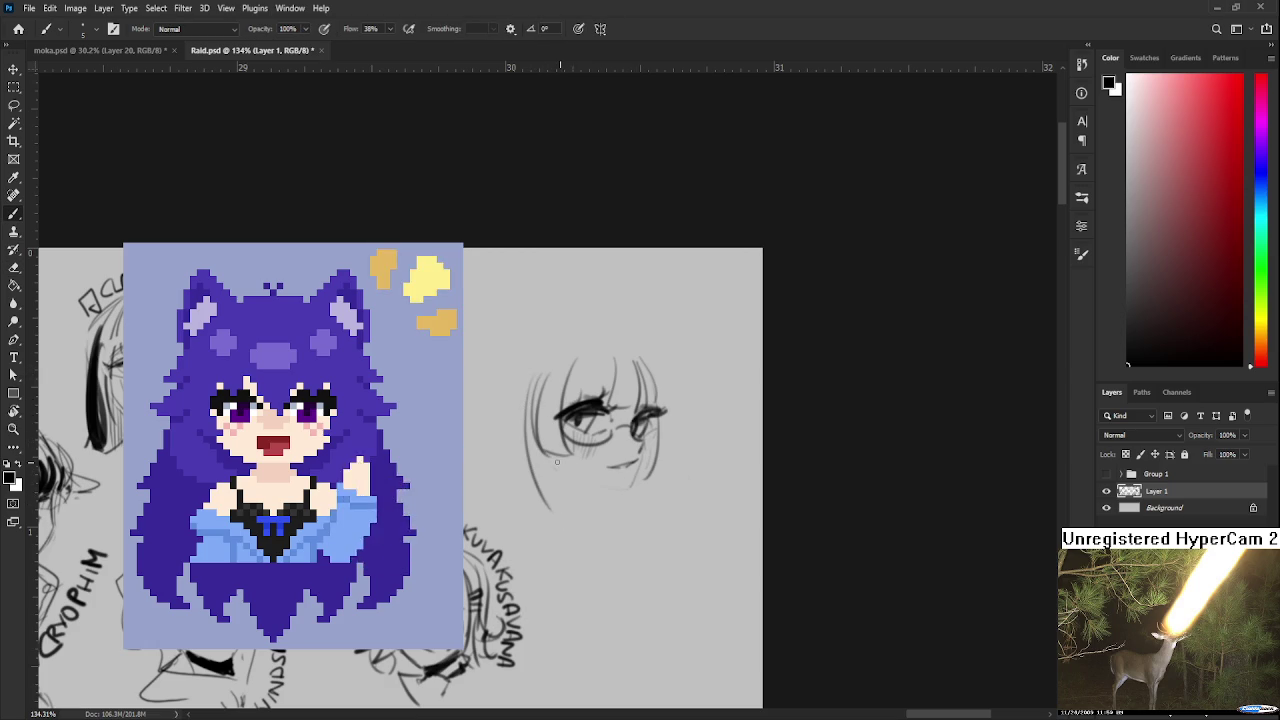
mouse_move(560, 464)
mouse_down()
mouse_move(619, 472)
mouse_move(612, 480)
mouse_up()
- Lasso the chin mark and scale it down to about 74.66%
key(l)
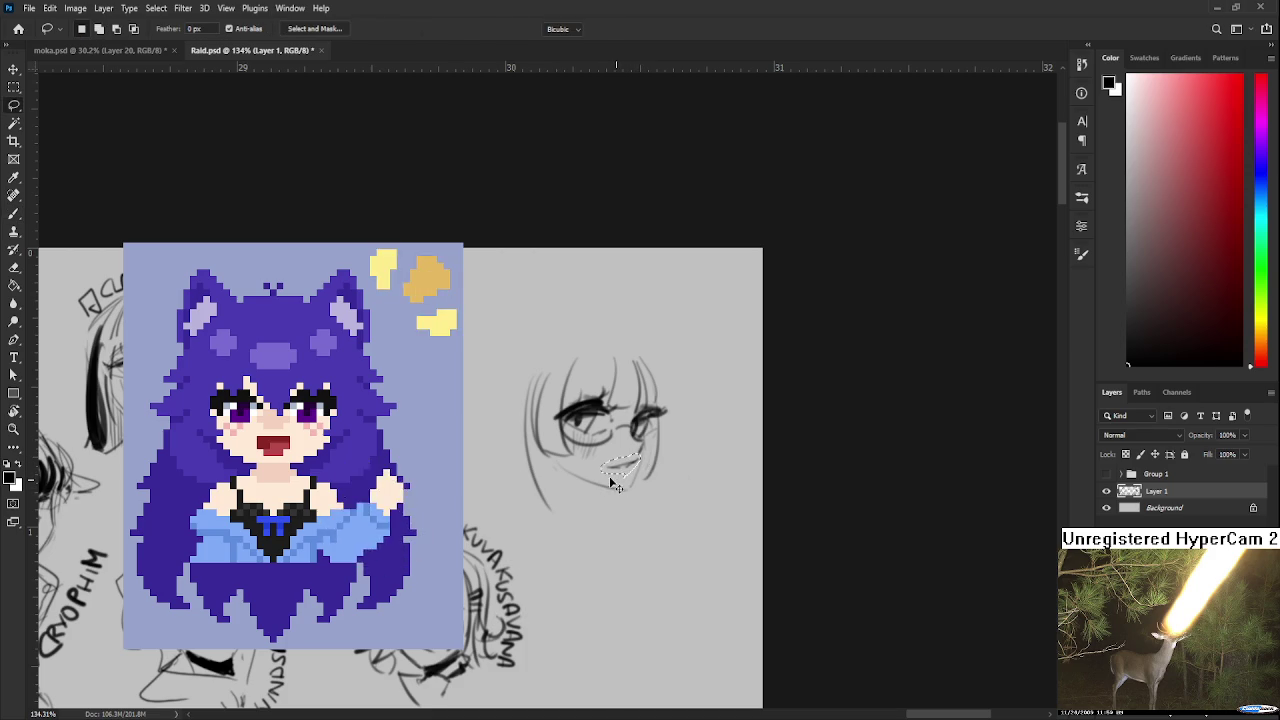
key(ctrl+t)
drag(608, 477, 611, 477)
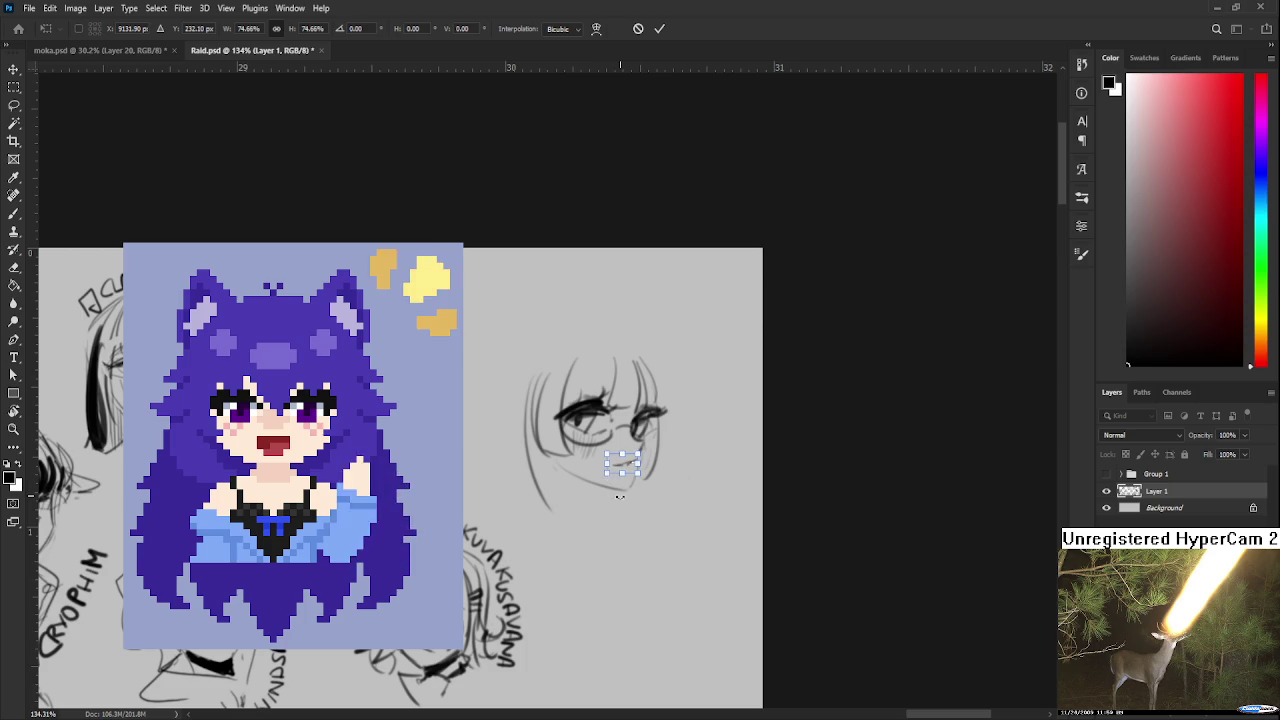
key(Return)
key(ctrl+d)
scroll(634, 488, down, 1)
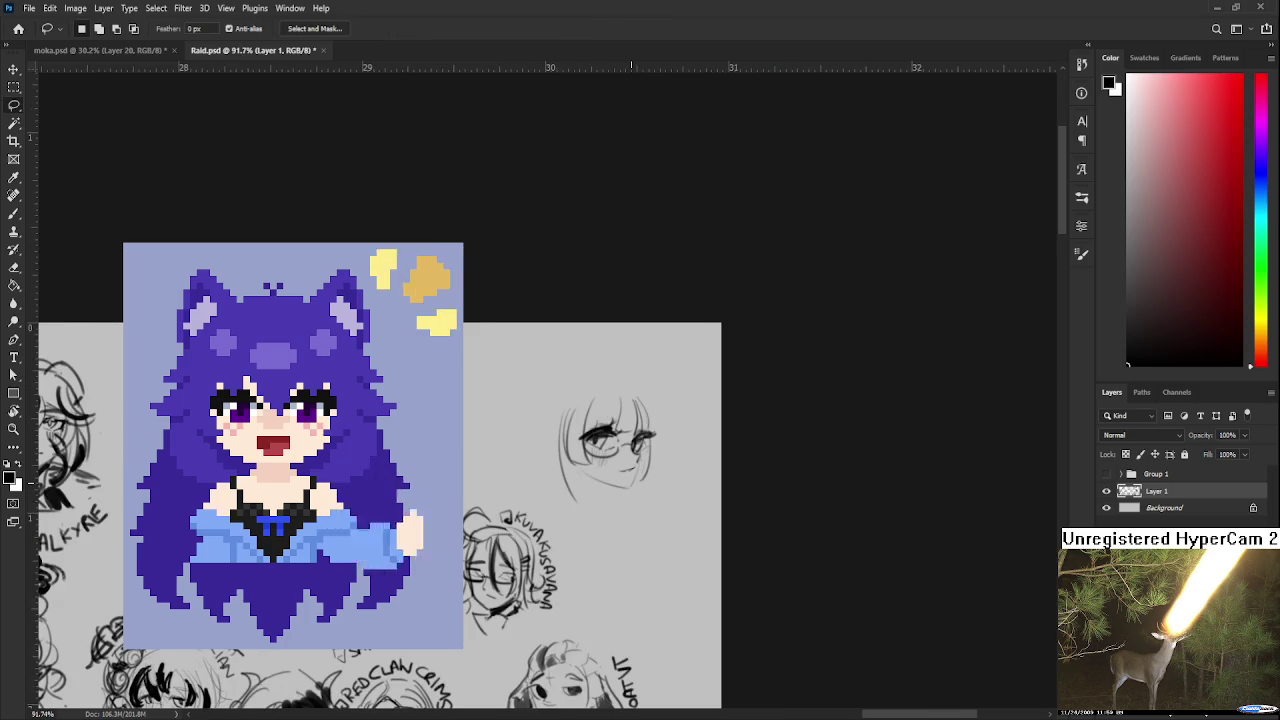
scroll(634, 488, down, 1)
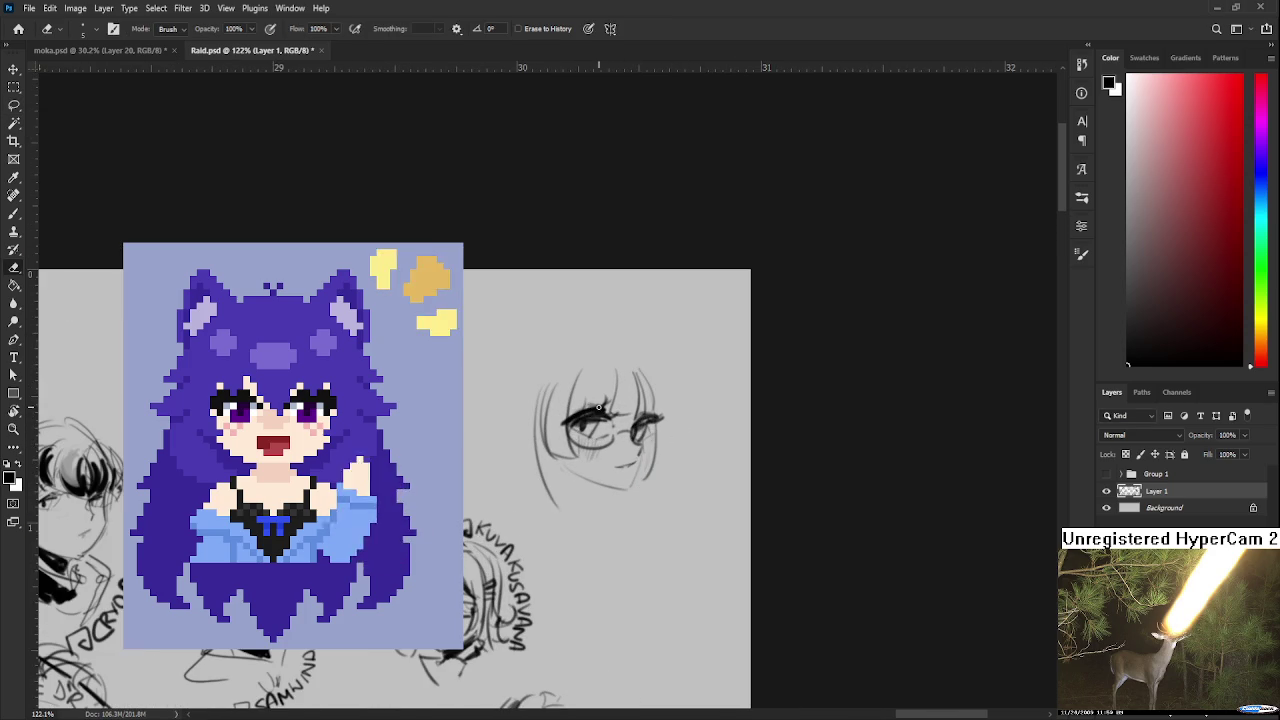
- Lasso the left eye and nudge it slightly down and right
drag(612, 450, 575, 402)
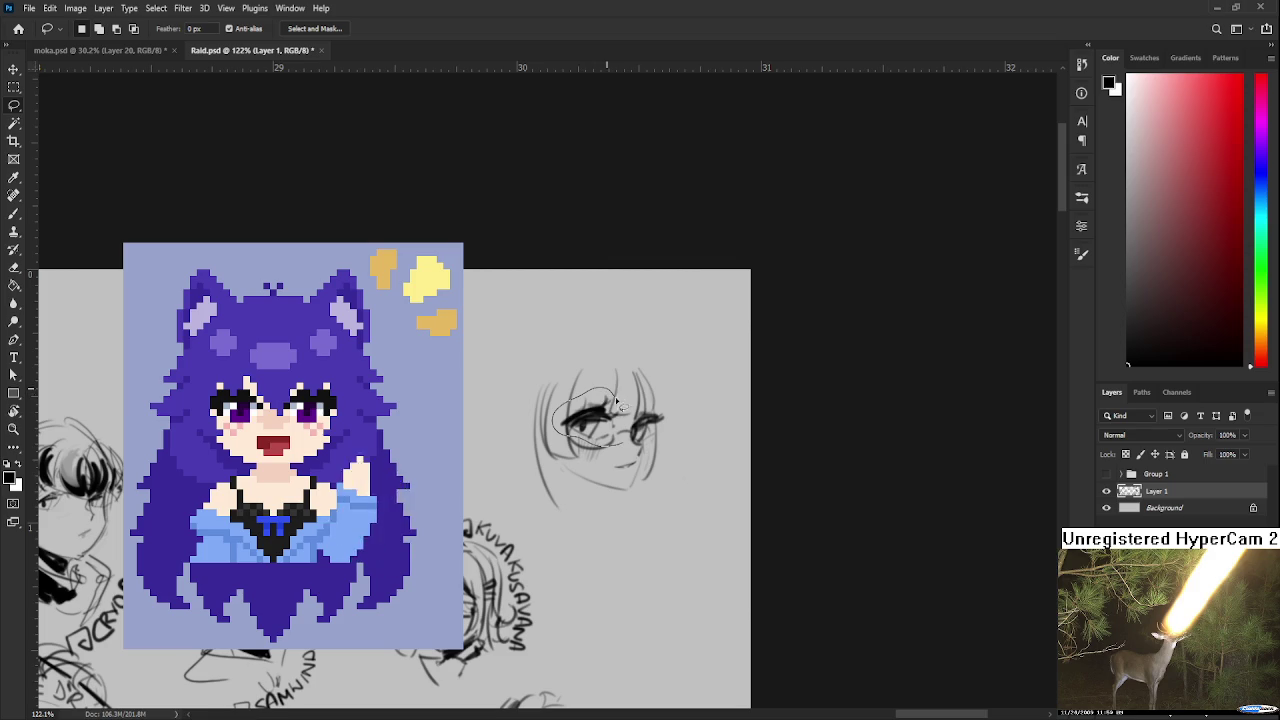
drag(575, 402, 618, 446)
key(ctrl+t)
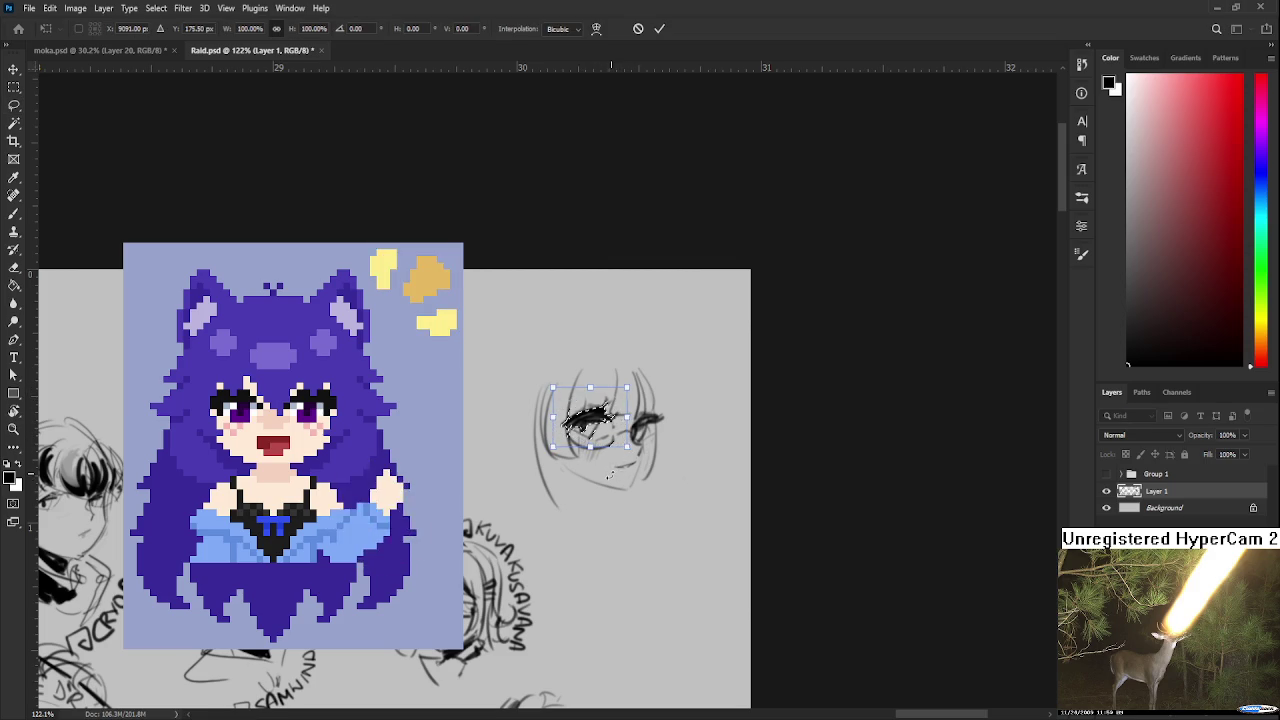
key(Right)
key(Right)
key(Right)
key(Down)
key(Down)
key(Down)
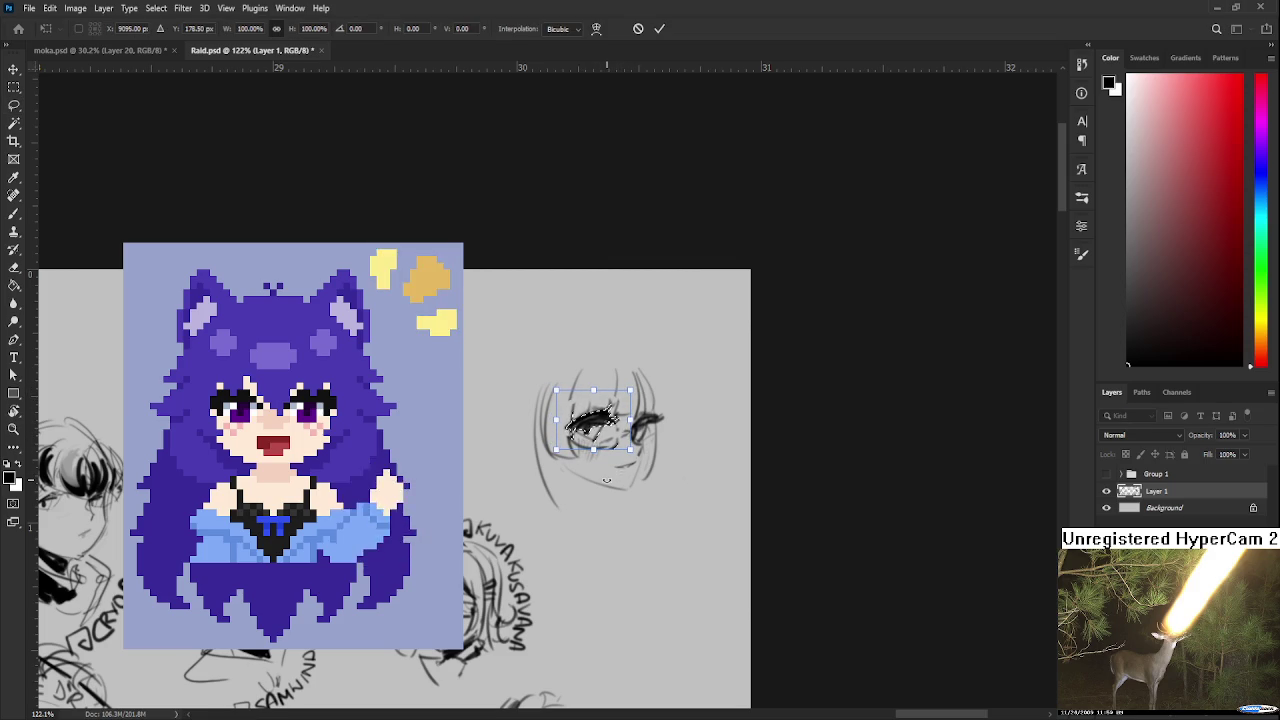
key(Return)
key(ctrl+d)
key(b)
drag(590, 440, 617, 433)
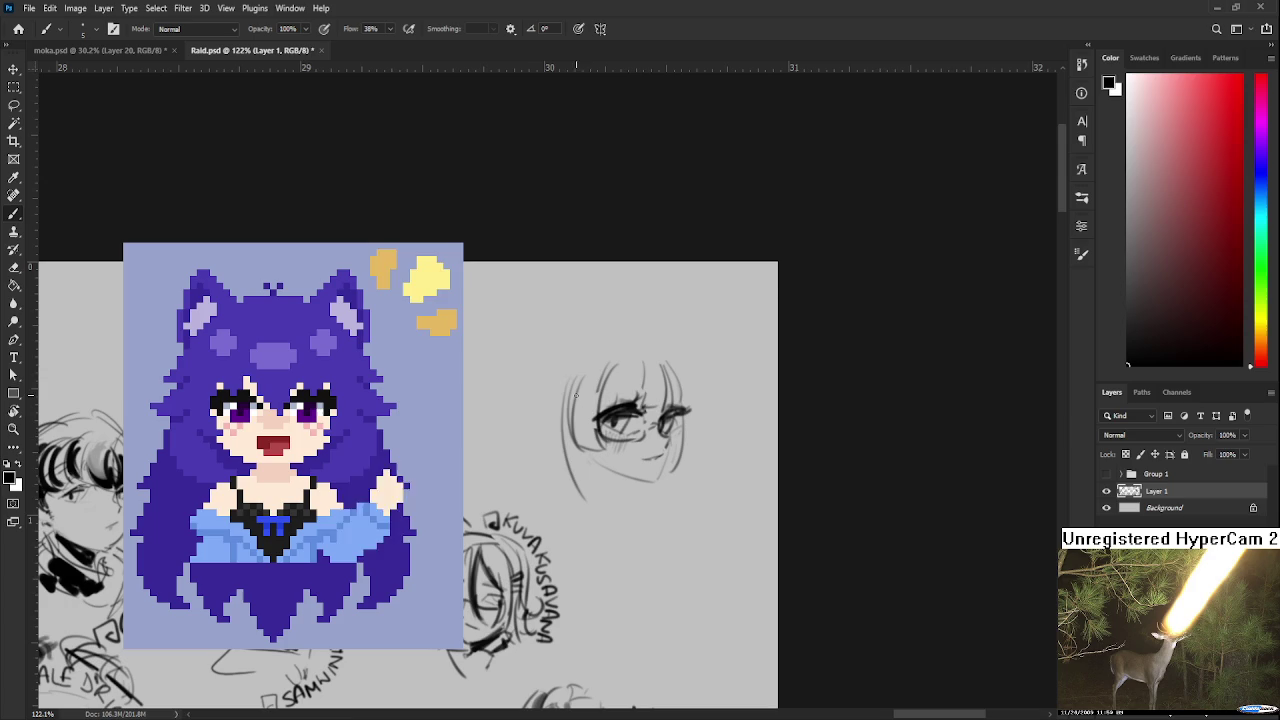
- Redraw the hair strands on the left and right sides of the head
key(ctrl+z)
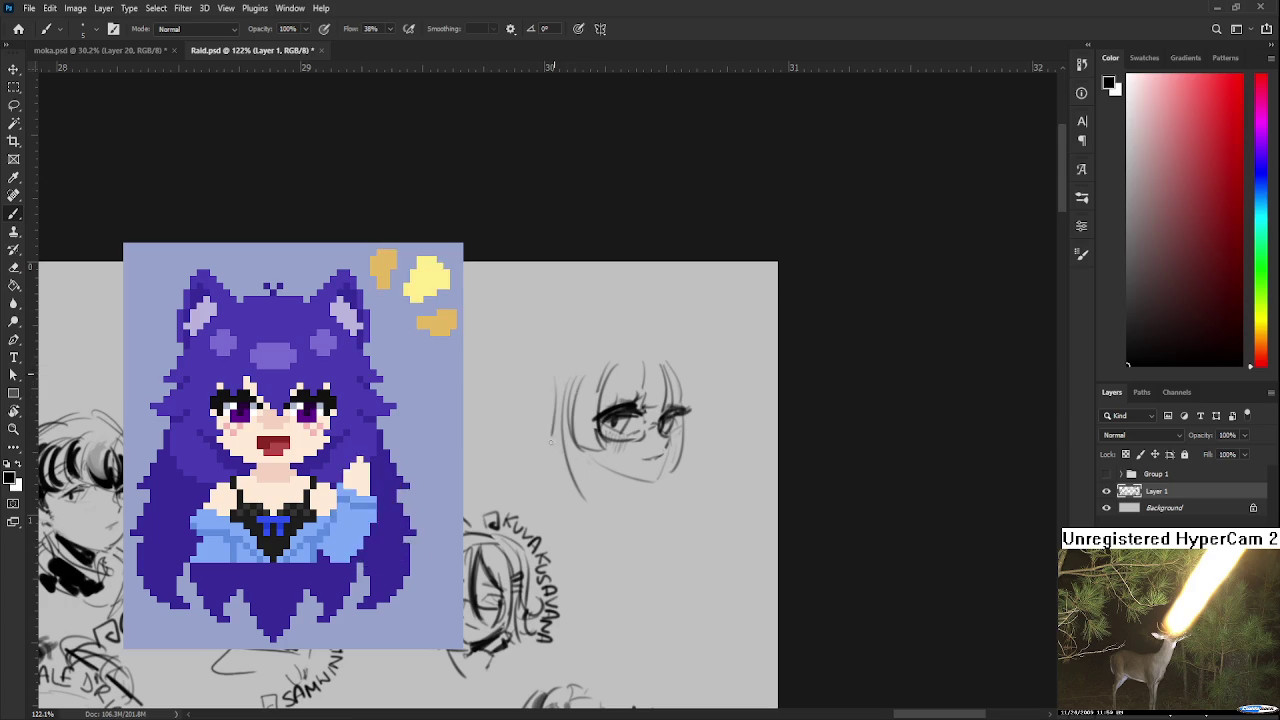
mouse_move(567, 362)
mouse_down()
mouse_move(558, 438)
mouse_move(525, 460)
mouse_up()
mouse_move(677, 383)
mouse_down()
mouse_move(674, 373)
mouse_move(681, 456)
mouse_up()
drag(683, 394, 711, 494)
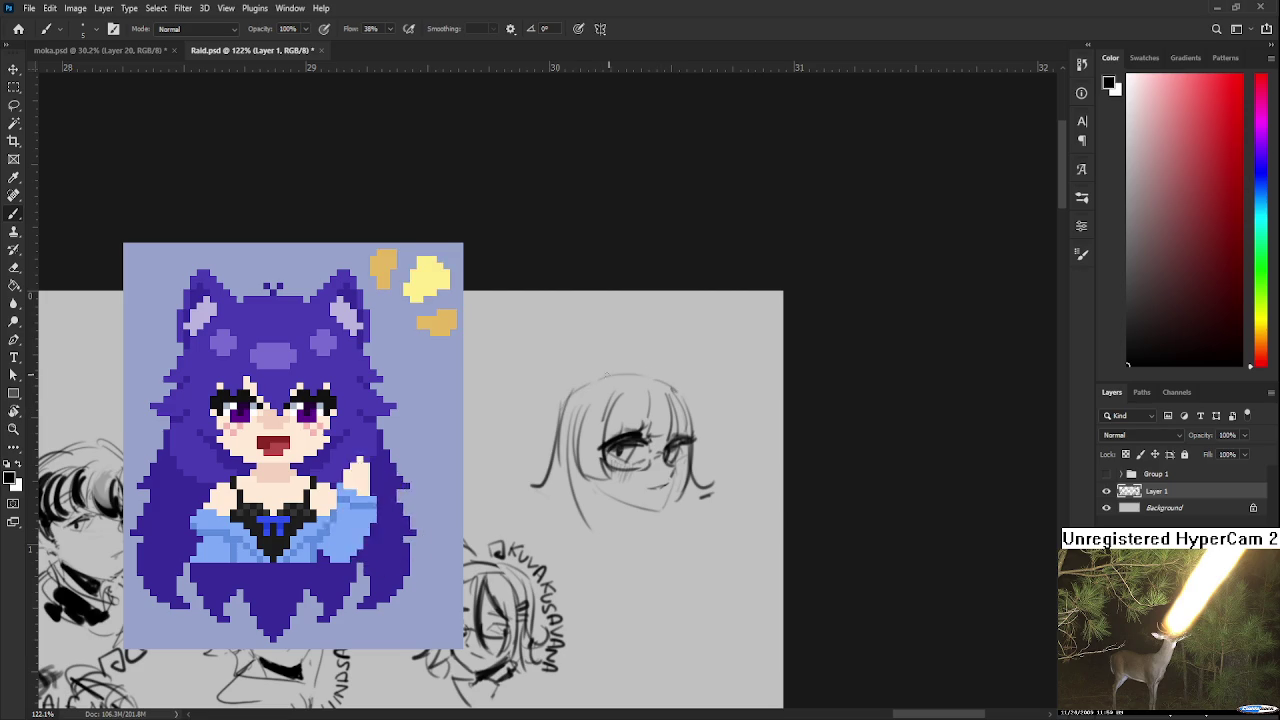
key(ctrl+z)
mouse_move(562, 422)
mouse_down()
mouse_move(575, 338)
mouse_move(628, 378)
mouse_up()
key(ctrl+z)
- Draw the left and right pointed fox ears, cleaning up with the eraser
drag(578, 326, 628, 378)
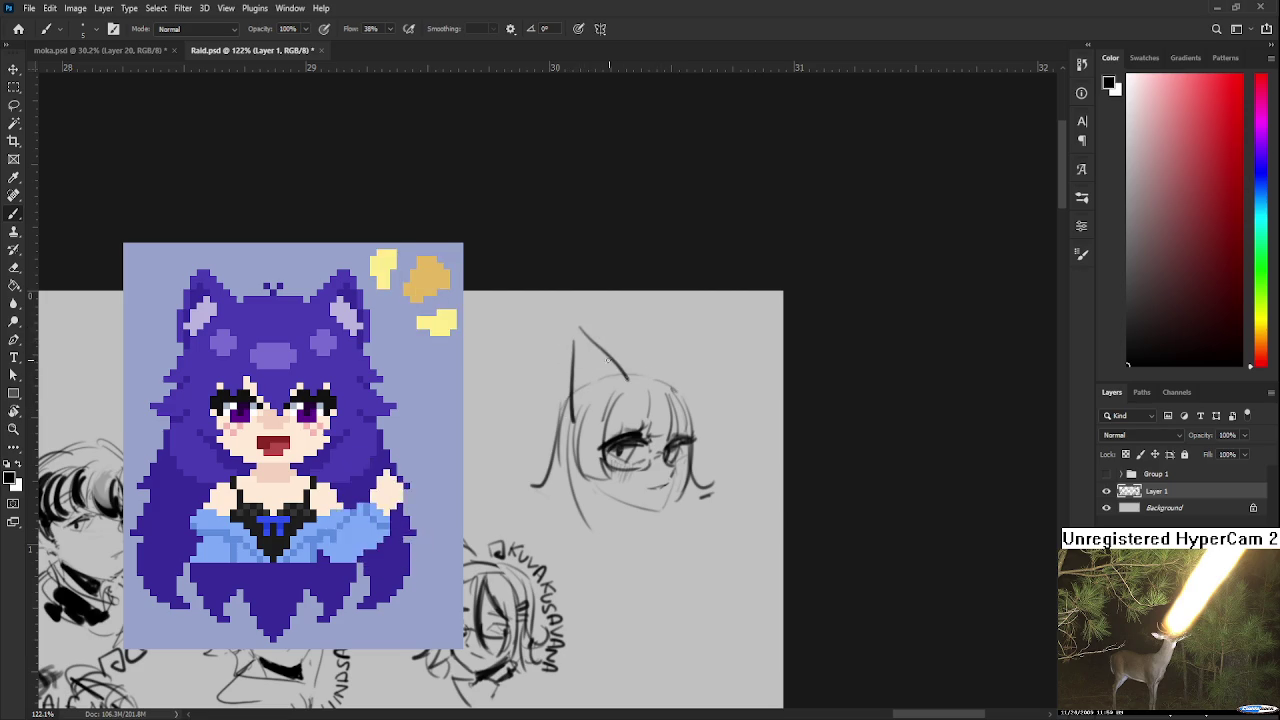
mouse_move(578, 330)
mouse_down()
mouse_move(591, 413)
mouse_move(612, 384)
mouse_move(728, 366)
mouse_up()
key(ctrl+z)
mouse_move(652, 378)
mouse_down()
mouse_move(730, 356)
mouse_move(682, 430)
mouse_move(720, 372)
mouse_move(690, 410)
mouse_move(668, 390)
mouse_up()
key(ctrl+z)
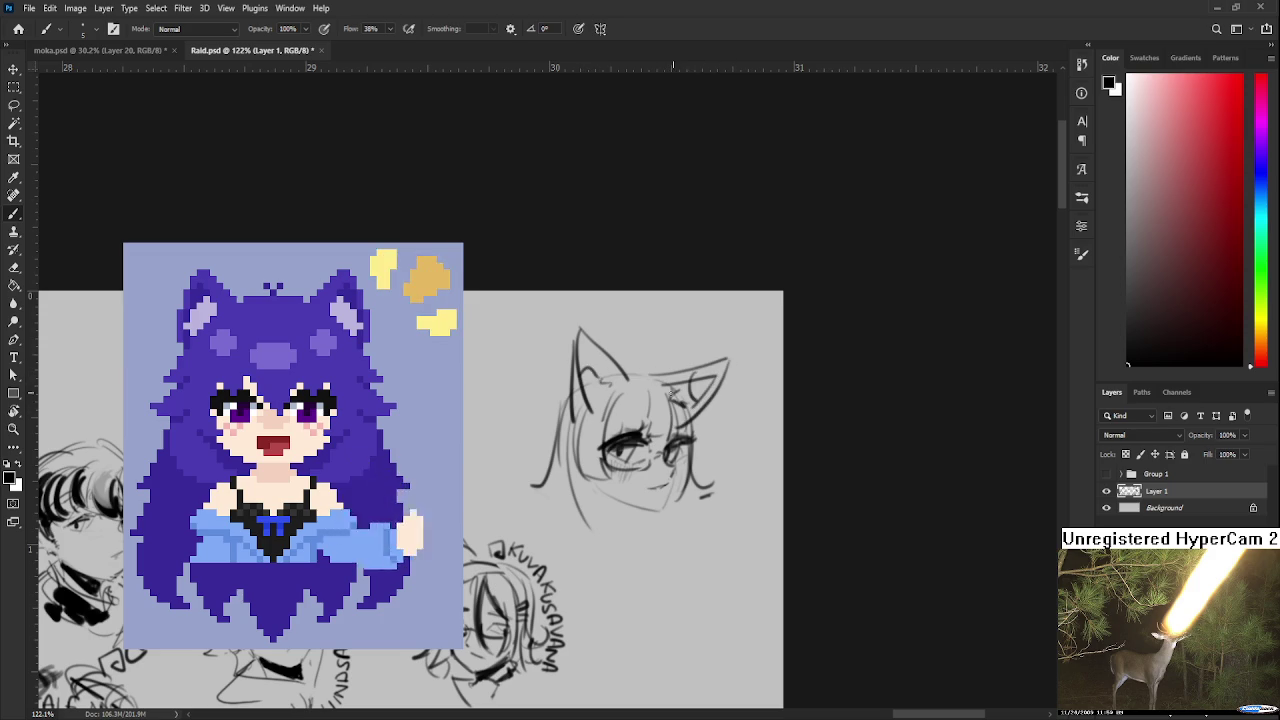
drag(653, 511, 683, 435)
key(e)
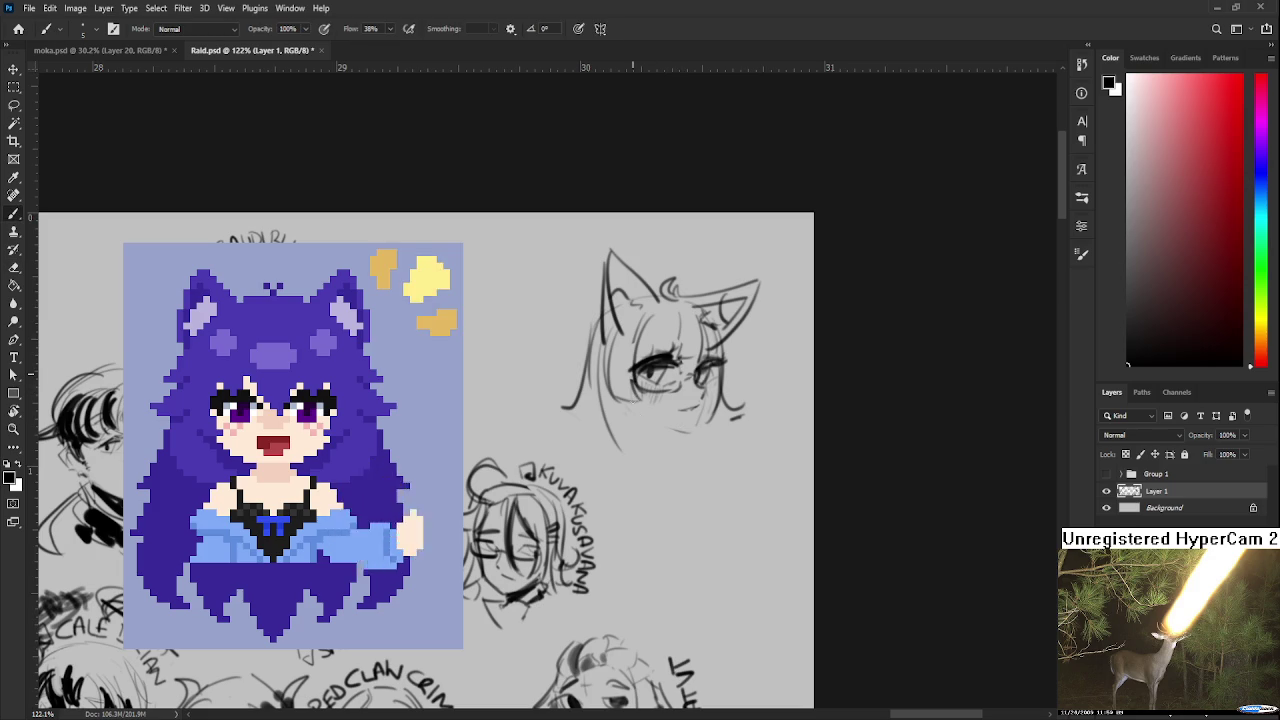
key(b)
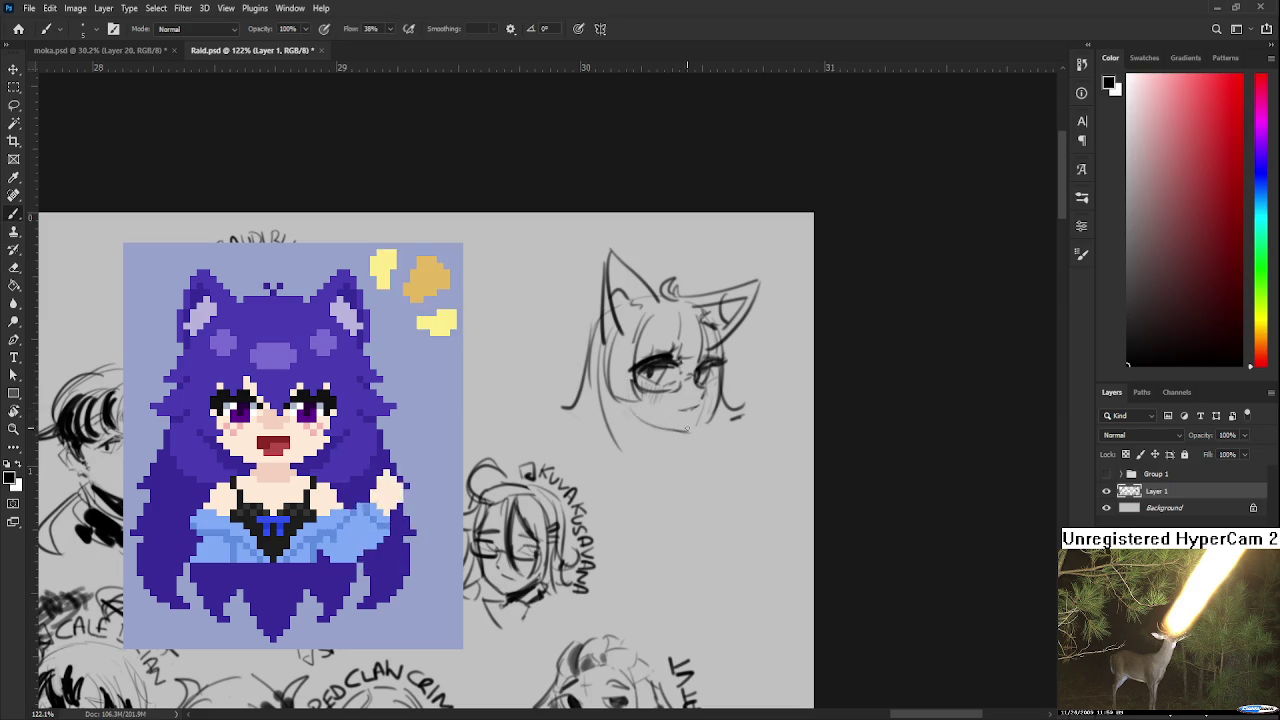
key(e)
key(b)
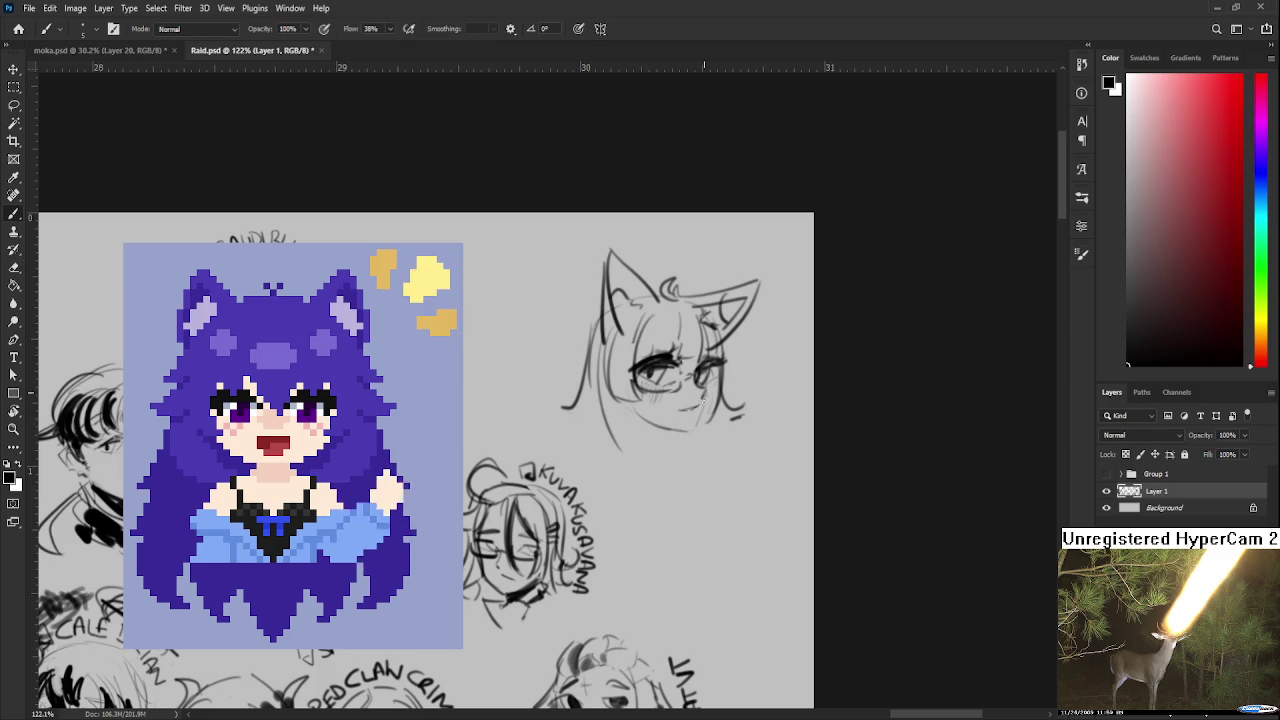
- Refine the jaw lines and shade the hair and bangs dark grey with a size-40 brush
drag(698, 425, 705, 413)
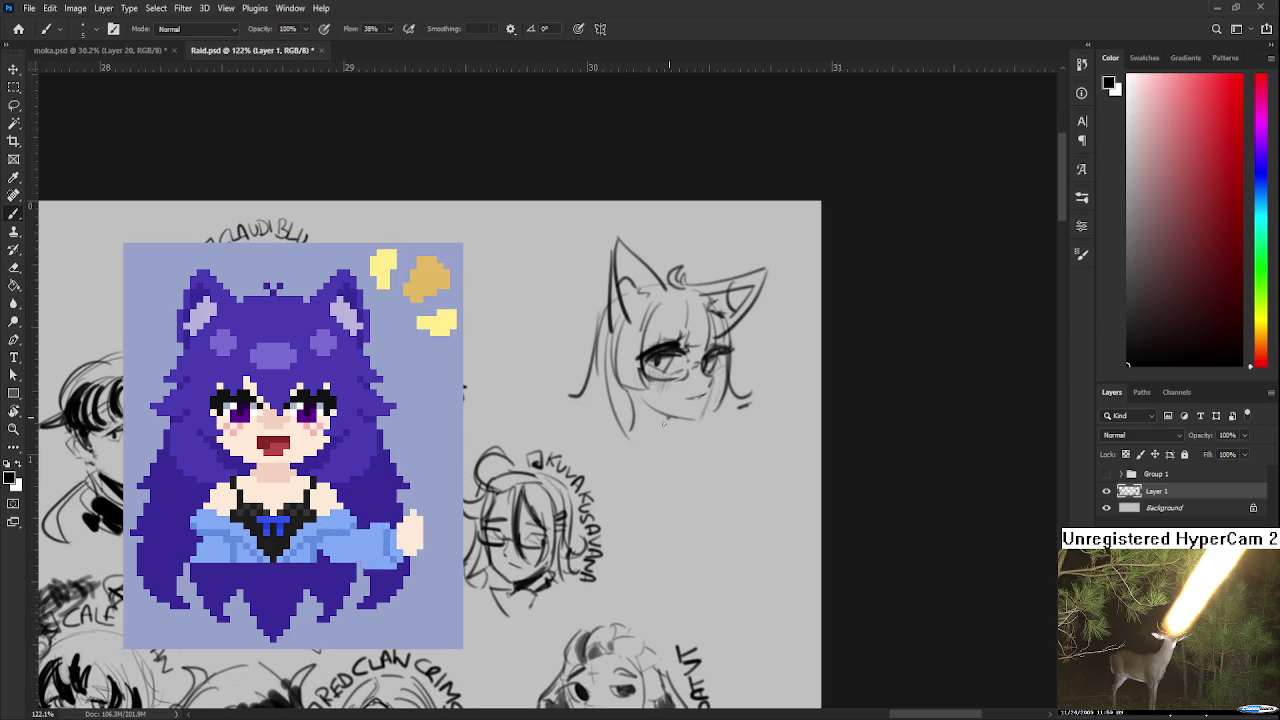
mouse_move(628, 404)
mouse_down()
mouse_move(679, 430)
mouse_move(613, 411)
mouse_move(630, 432)
mouse_move(680, 434)
mouse_up()
key(ctrl+z)
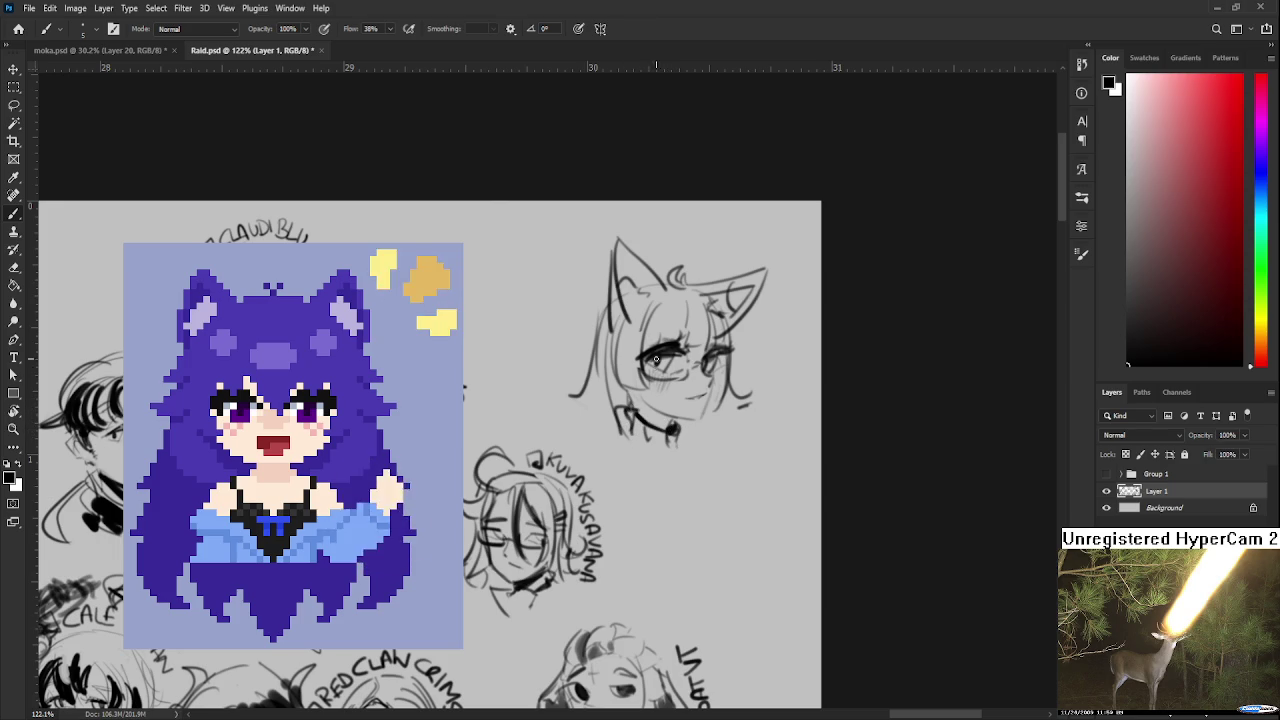
key(bracketright)
key(bracketright)
drag(640, 305, 645, 388)
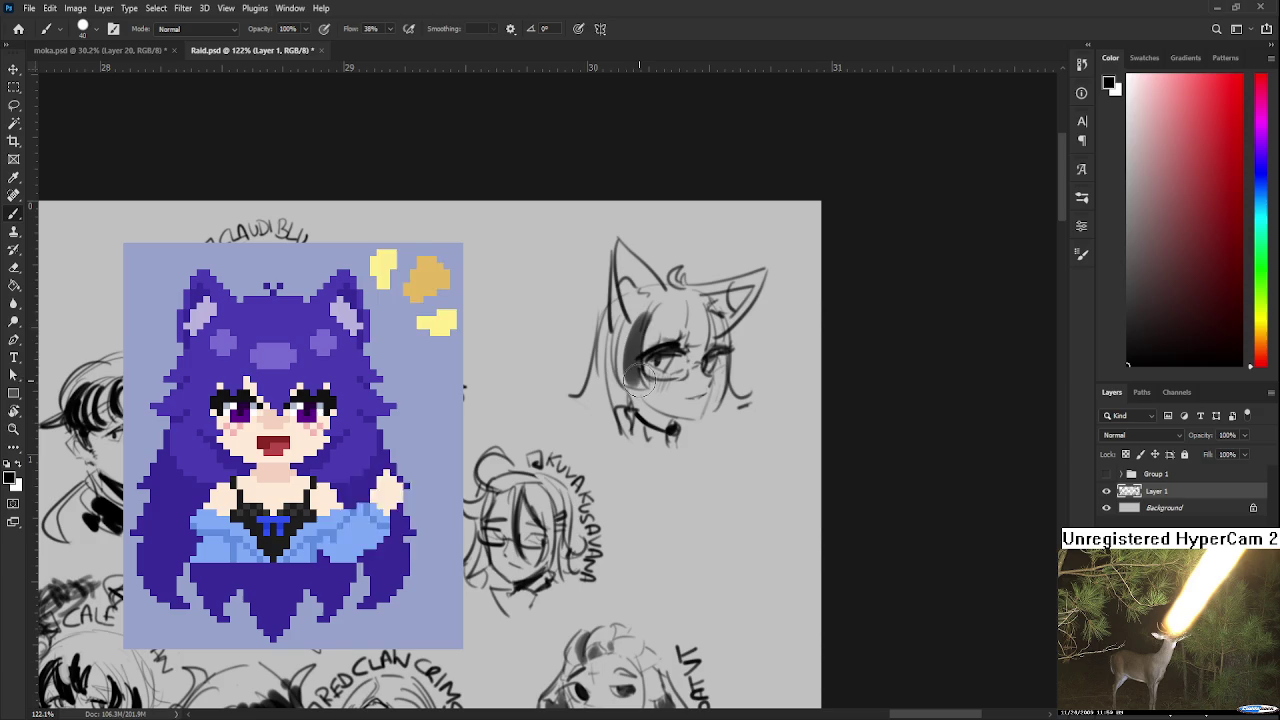
key(ctrl+z)
drag(643, 314, 636, 386)
drag(689, 313, 712, 355)
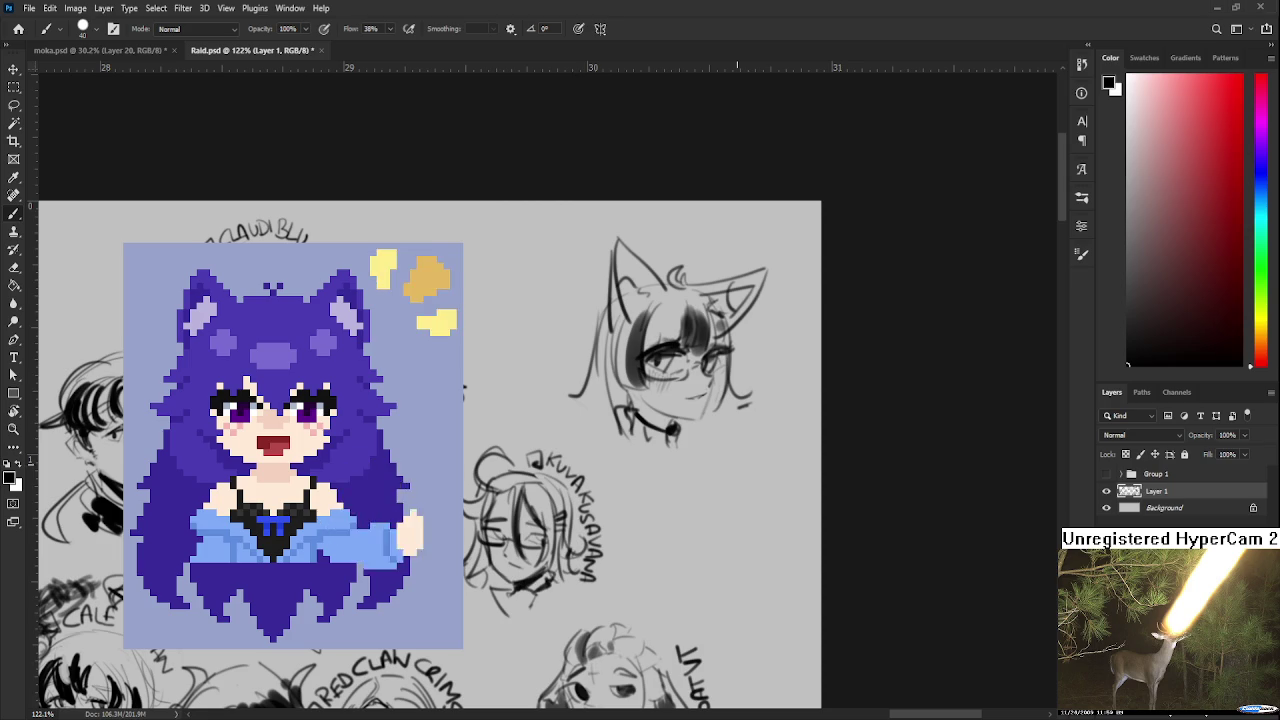
scroll(620, 467, right, 1)
- With a size-5 brush, darken the choker and letter the name tag with a small icon
key(bracketleft)
key(bracketleft)
key(bracketleft)
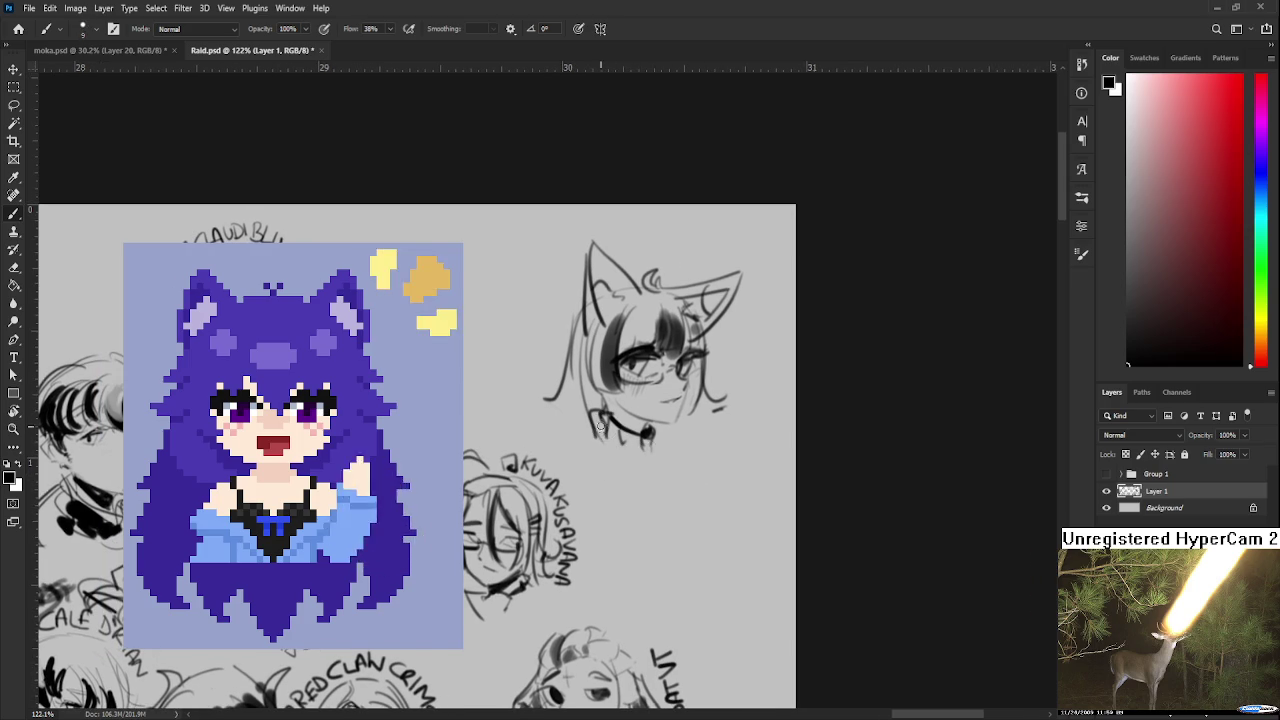
drag(612, 432, 634, 440)
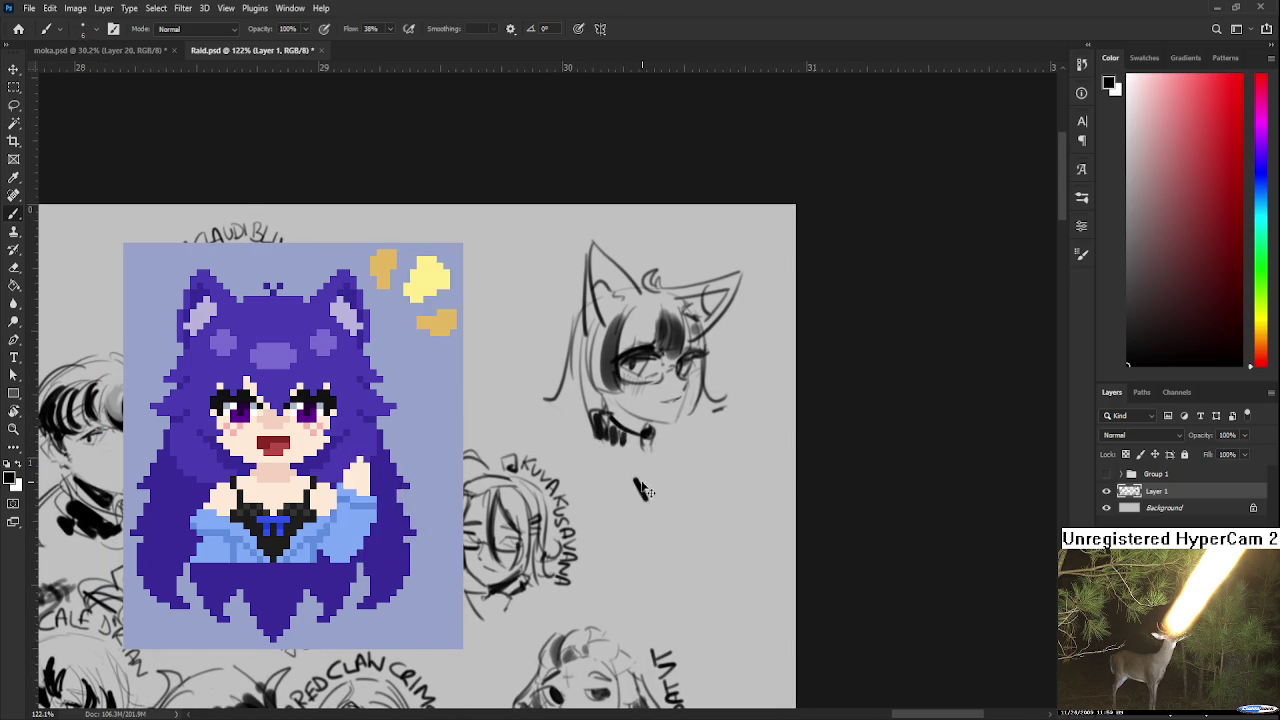
mouse_move(635, 494)
mouse_down()
mouse_move(712, 440)
mouse_move(697, 480)
mouse_move(732, 462)
mouse_up()
key(ctrl+z)
key(ctrl+z)
key(r)
mouse_move(718, 462)
mouse_down()
mouse_move(730, 455)
mouse_move(700, 500)
mouse_move(722, 512)
mouse_move(762, 377)
mouse_up()
key(r)
key(r)
scroll(760, 376, down, 3)
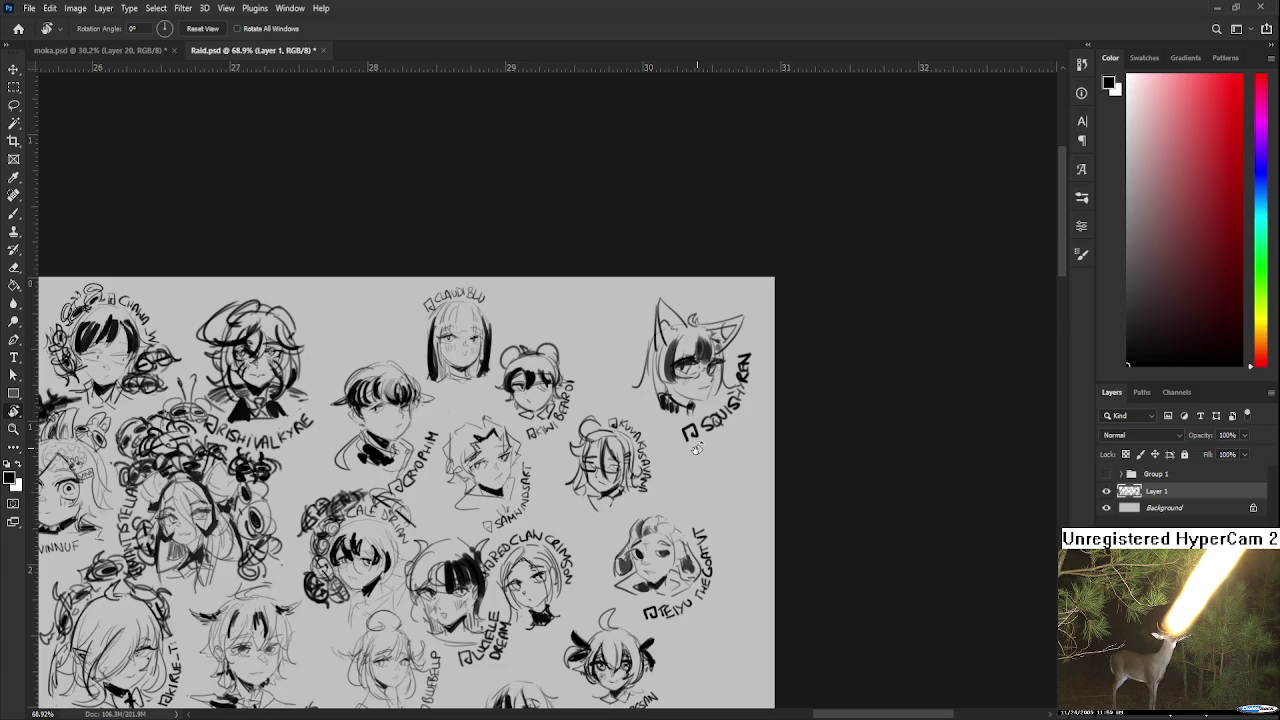
- Lasso the fox-eared girl and name tag, scale them to about 75.7%, and move them up-left
key(l)
mouse_move(678, 287)
mouse_down()
mouse_move(770, 330)
mouse_move(630, 400)
mouse_up()
key(ctrl+t)
drag(775, 278, 732, 323)
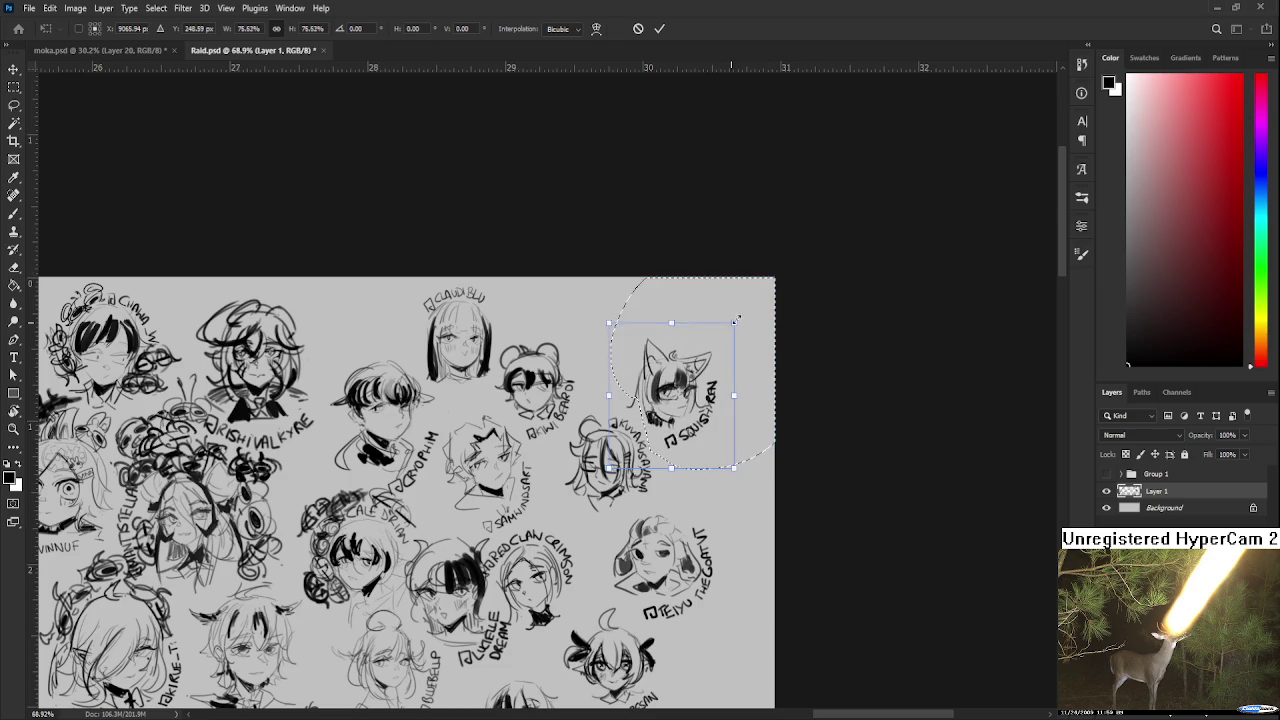
drag(700, 400, 683, 360)
key(Return)
key(ctrl+d)
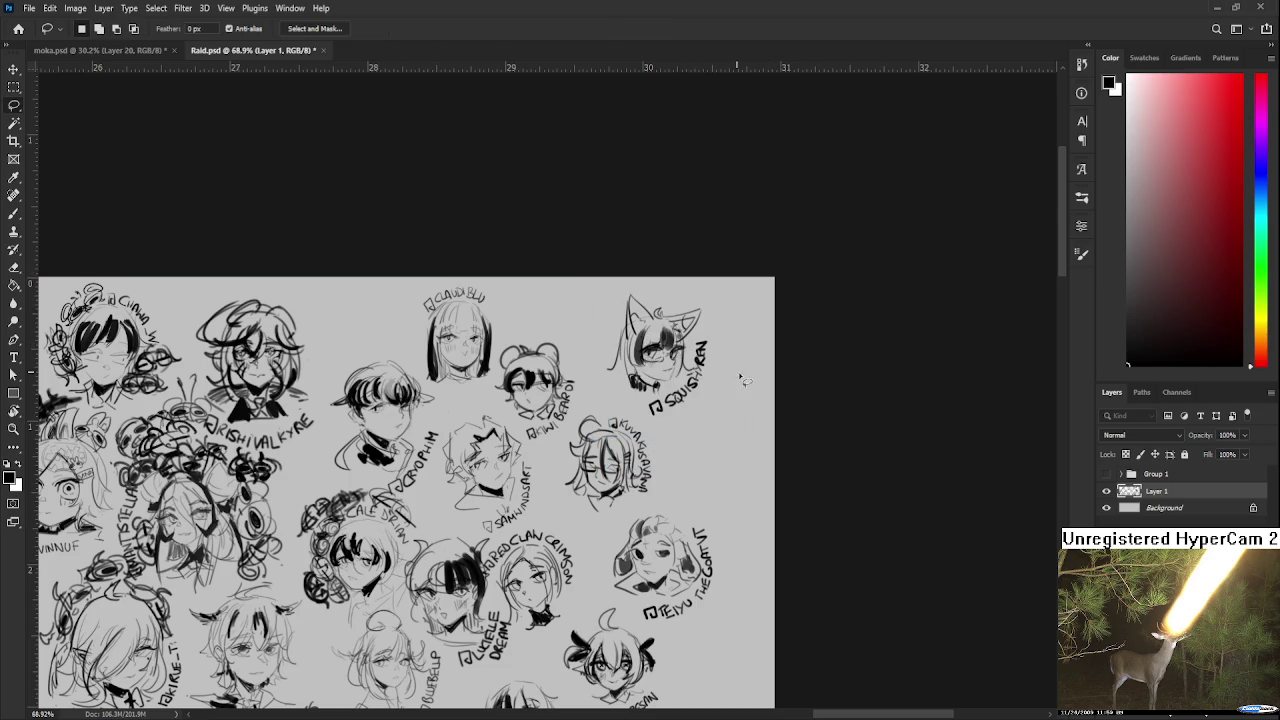
- Brush the top of the fox ear solid black
key(b)
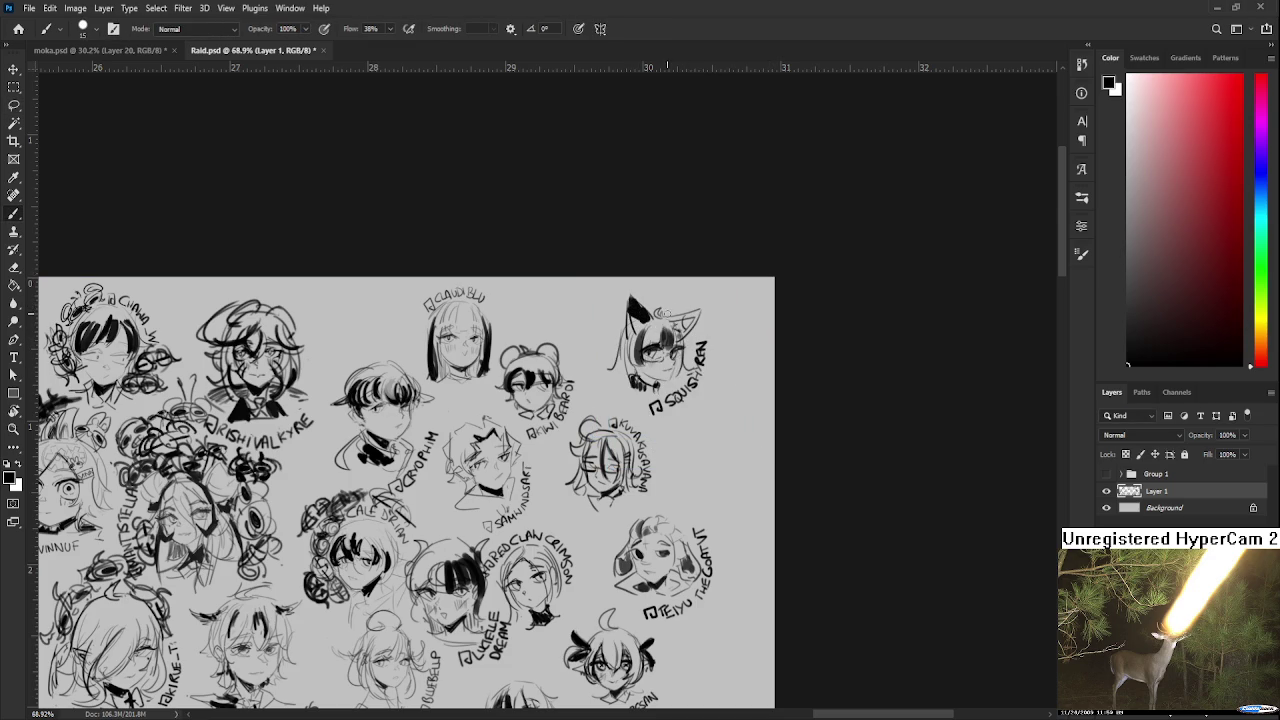
drag(664, 320, 697, 310)
scroll(720, 360, down, 3)
scroll(729, 377, down, 3)
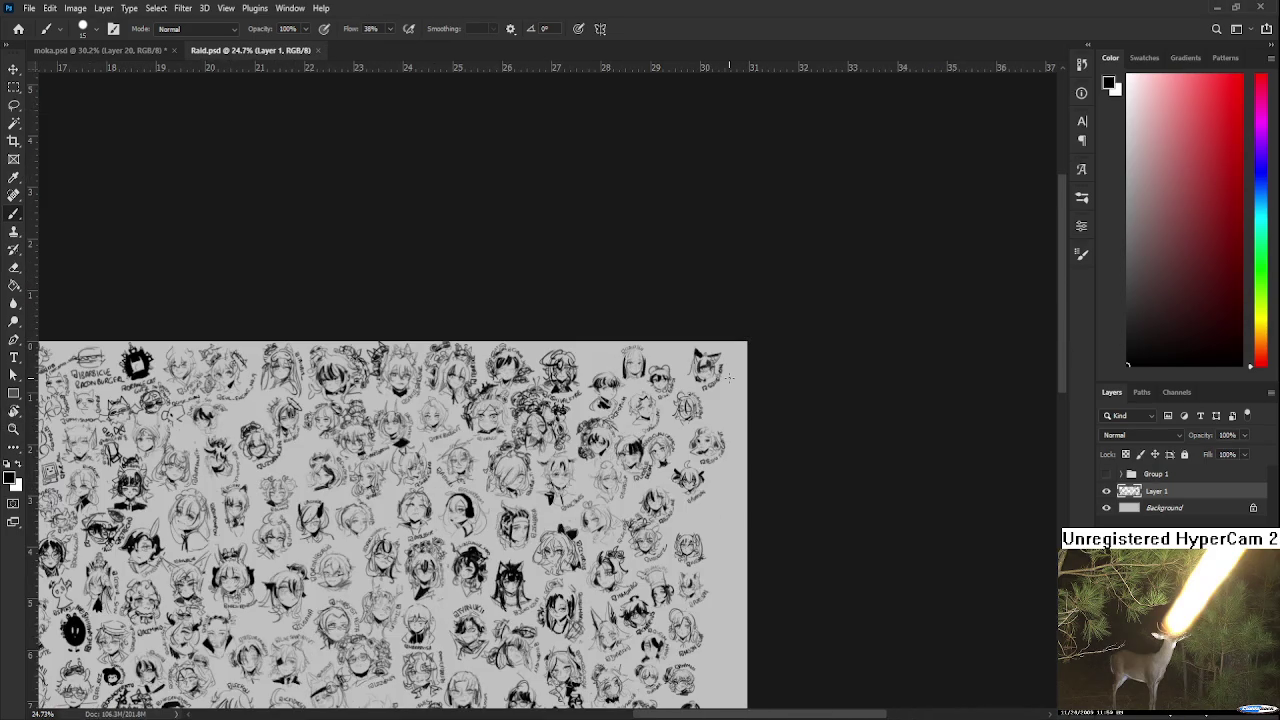
- Close the Raid.psd tab and zoom into the moka.psd collage
click(316, 51)
scroll(698, 485, up, 2)
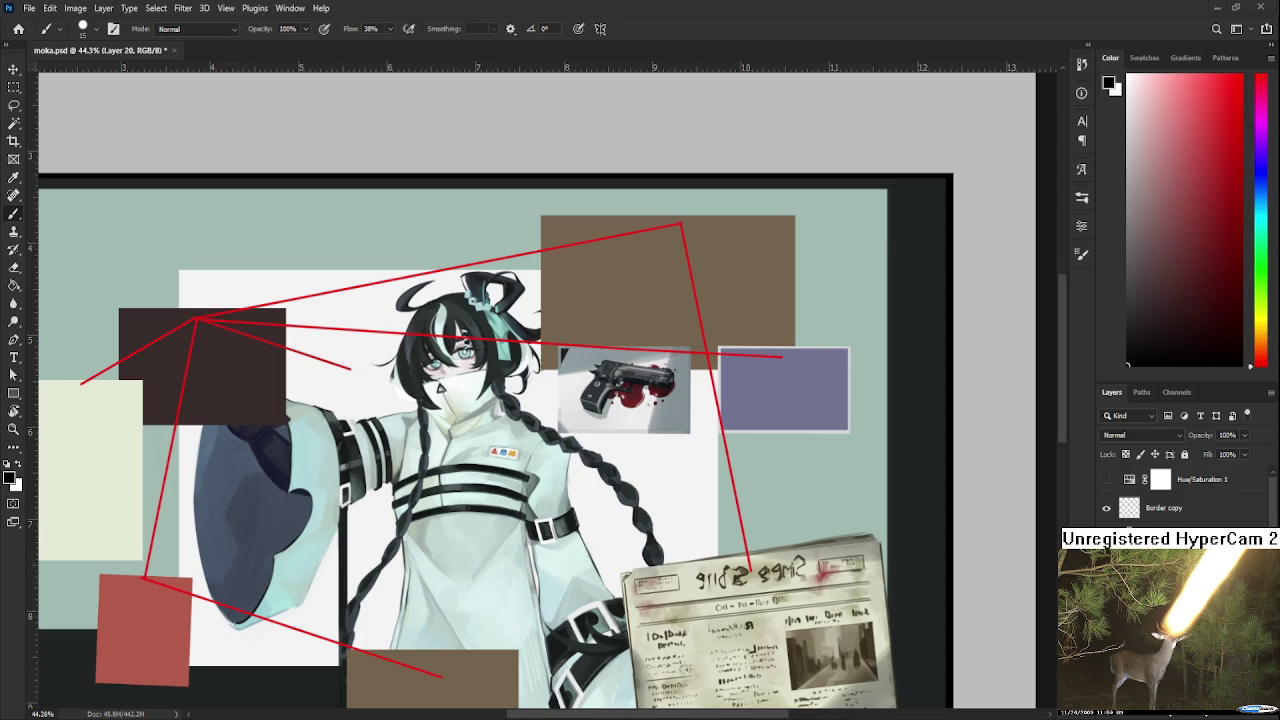
scroll(726, 472, up, 1)
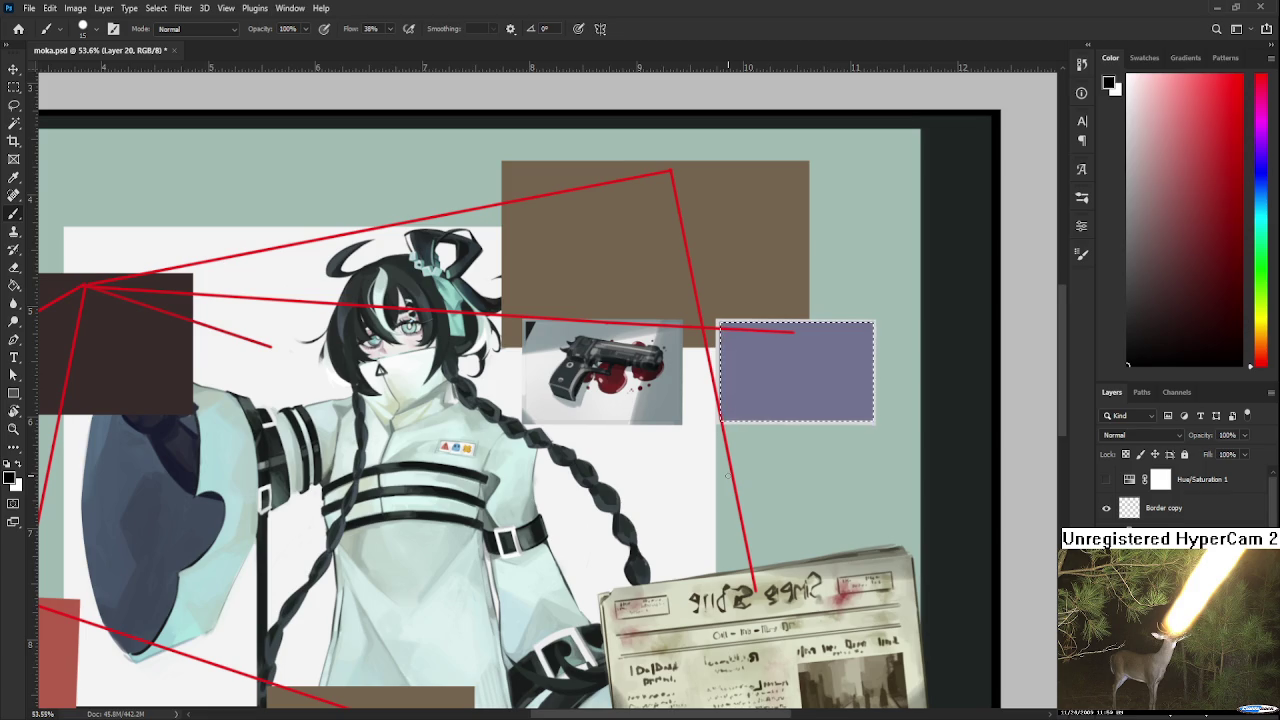
- Sample the panel's purple, select the purple panel area, and pick a darker shadow shade
drag(833, 447, 556, 460)
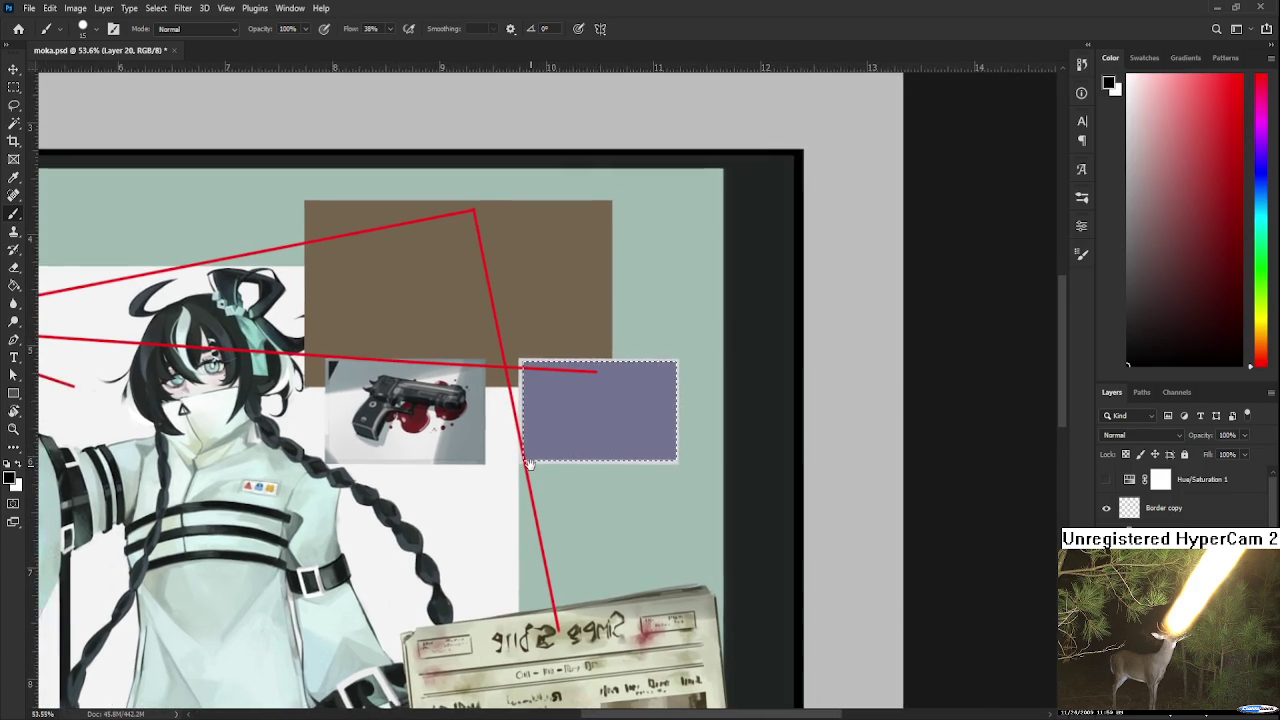
alt+click(430, 410)
alt+click(643, 405)
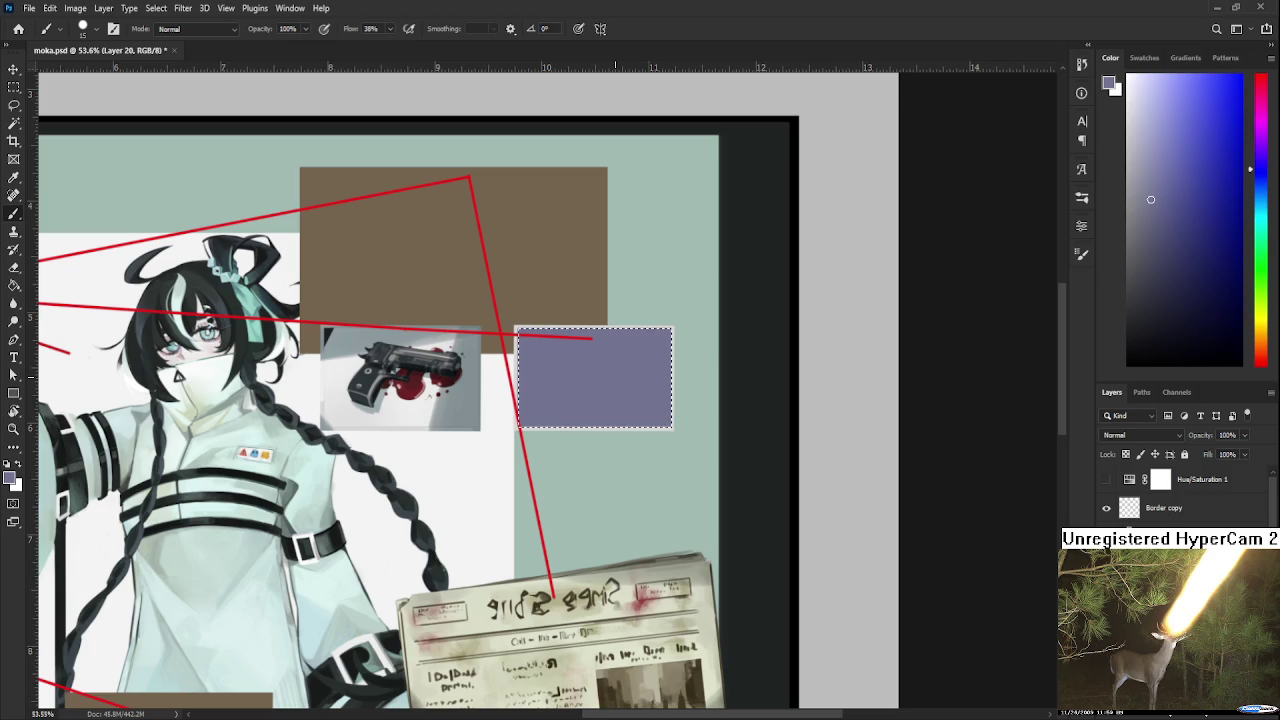
key(ctrl+d)
ctrl+click(516, 422)
scroll(516, 422, up, 1)
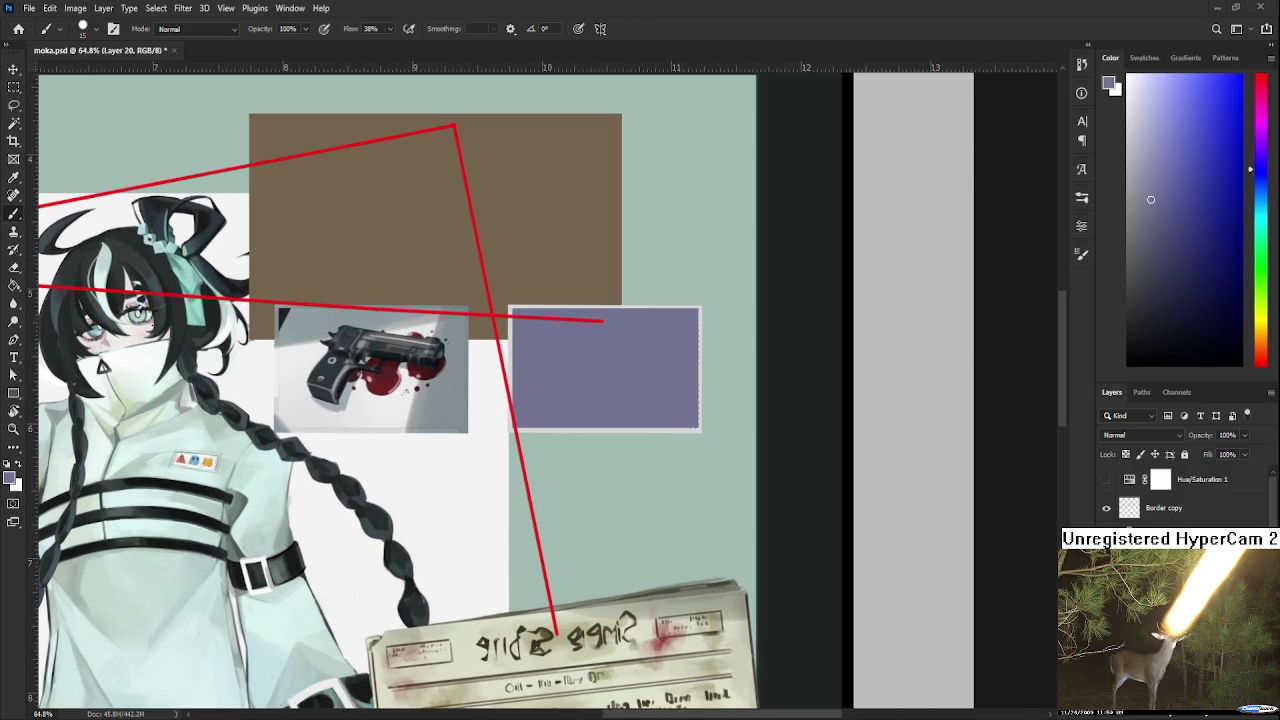
drag(1152, 272, 1137, 293)
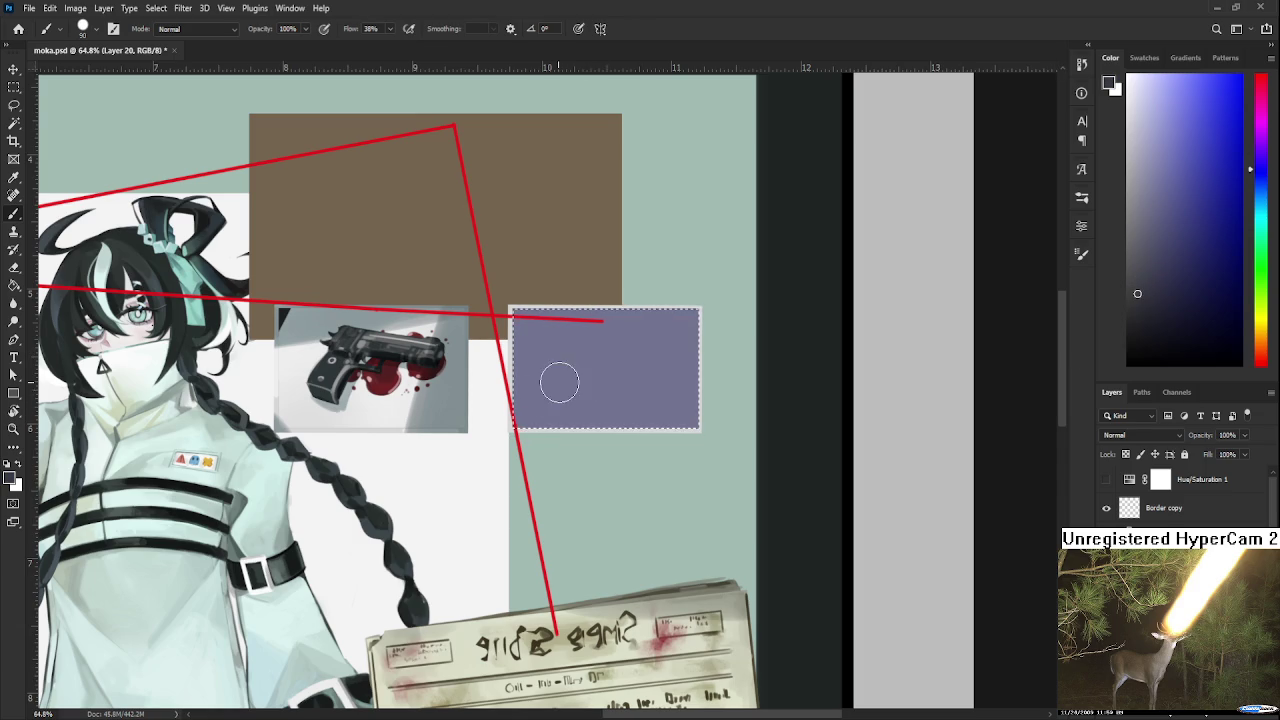
- Paint a dark diagonal shadow in the panel's top-left, discarding two trial strokes
drag(524, 378, 690, 318)
key(ctrl+z)
drag(529, 381, 695, 320)
key(ctrl+z)
mouse_move(547, 374)
mouse_down()
mouse_move(542, 343)
mouse_move(543, 366)
mouse_move(586, 394)
mouse_move(586, 428)
mouse_move(660, 386)
mouse_up()
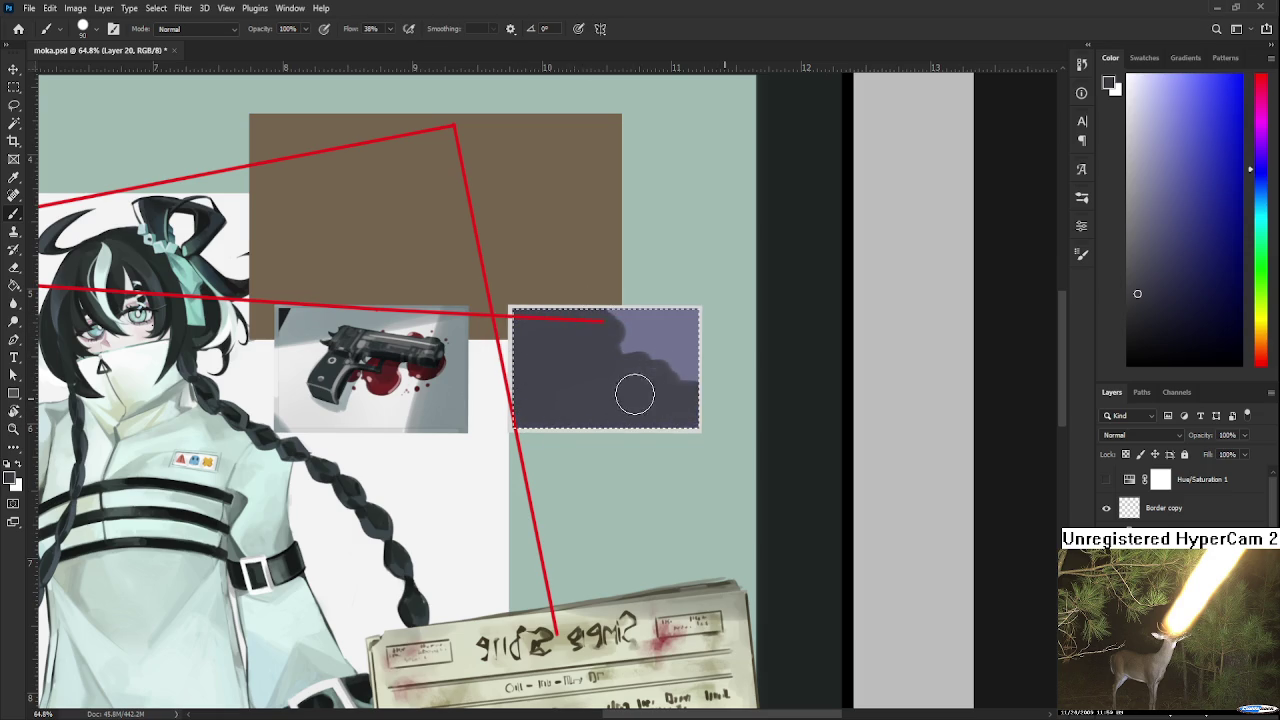
- Undo the dark shading and reselect the purple panel, zooming in on it
key(ctrl+z)
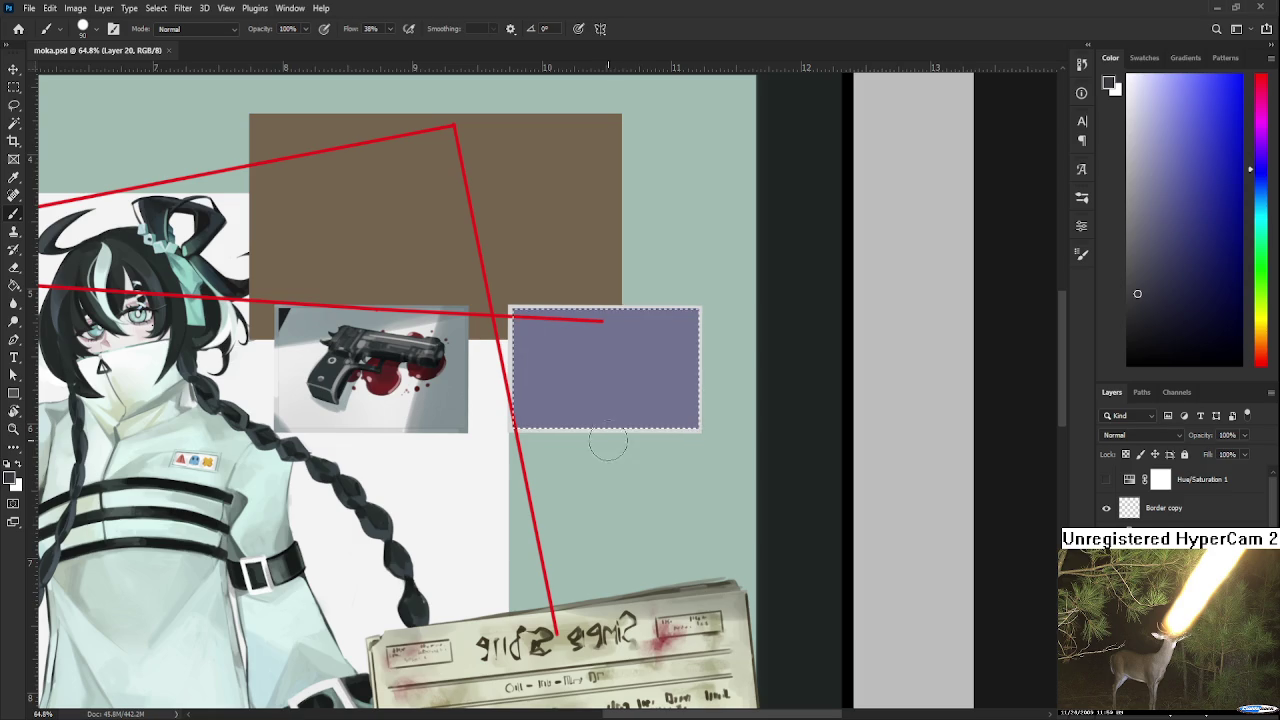
scroll(603, 443, up, 2)
key(ctrl+shift+d)
scroll(609, 440, down, 1)
scroll(609, 440, up, 1)
scroll(603, 434, up, 1)
scroll(603, 434, up, 2)
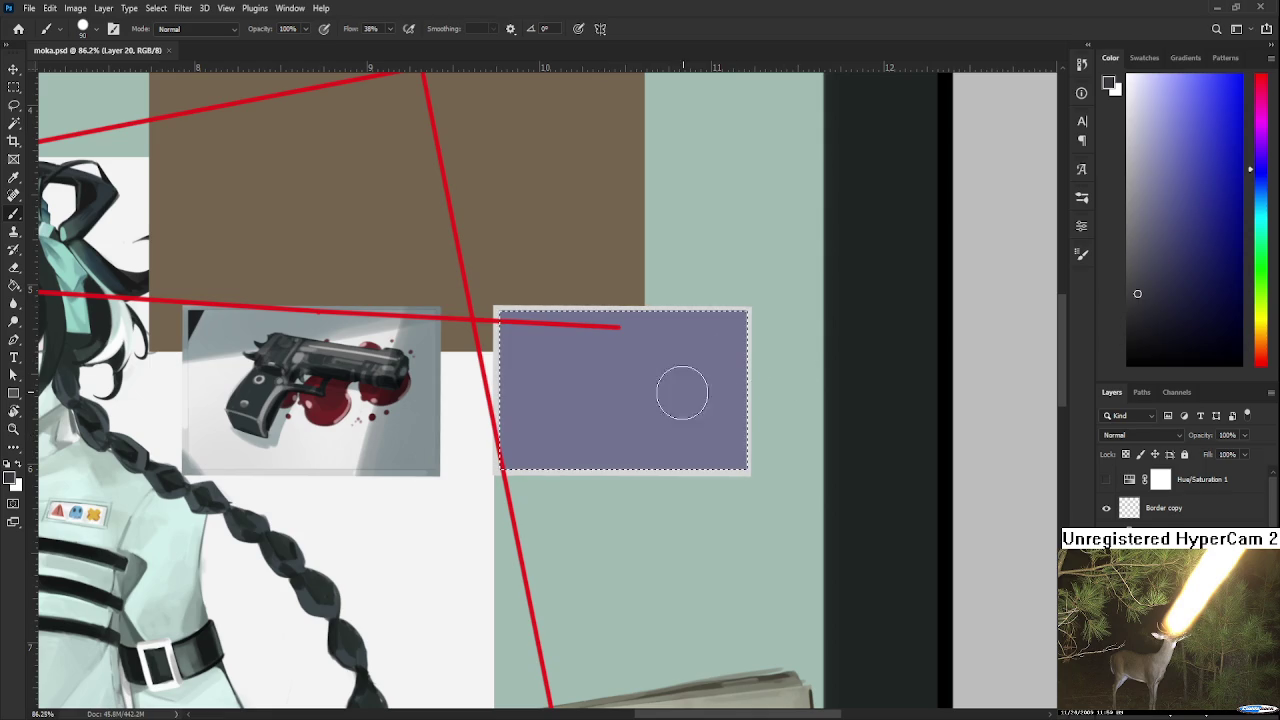
- Pick a slightly darker paint colour and test a first dark stroke across the panel
drag(680, 405, 675, 430)
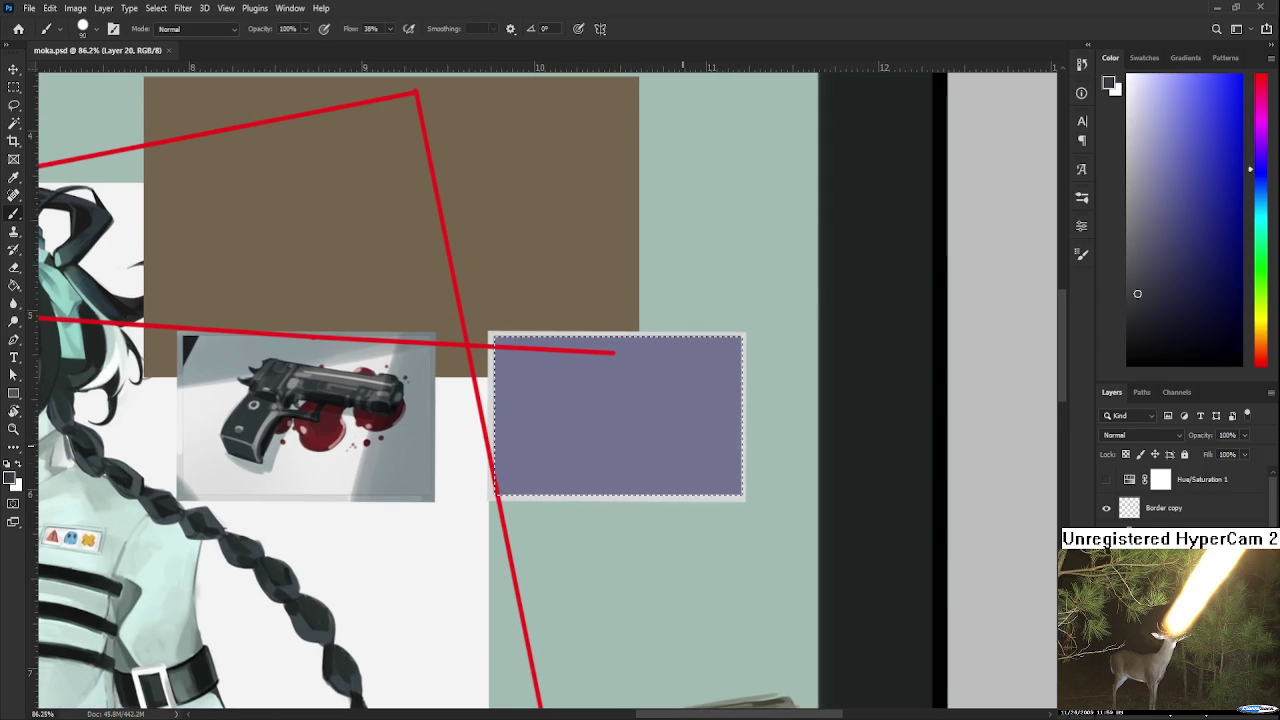
scroll(676, 432, up, 2)
scroll(676, 432, down, 2)
scroll(680, 443, up, 1)
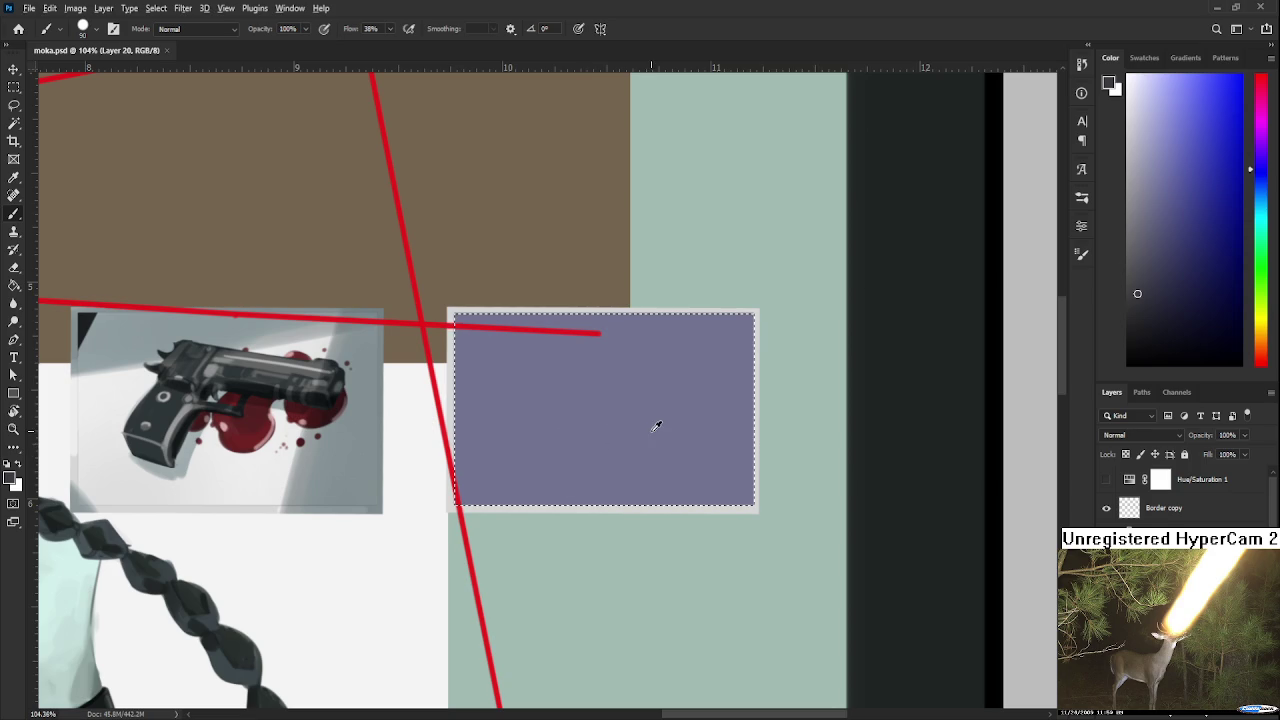
click(1149, 327)
drag(455, 489, 736, 404)
key(ctrl+z)
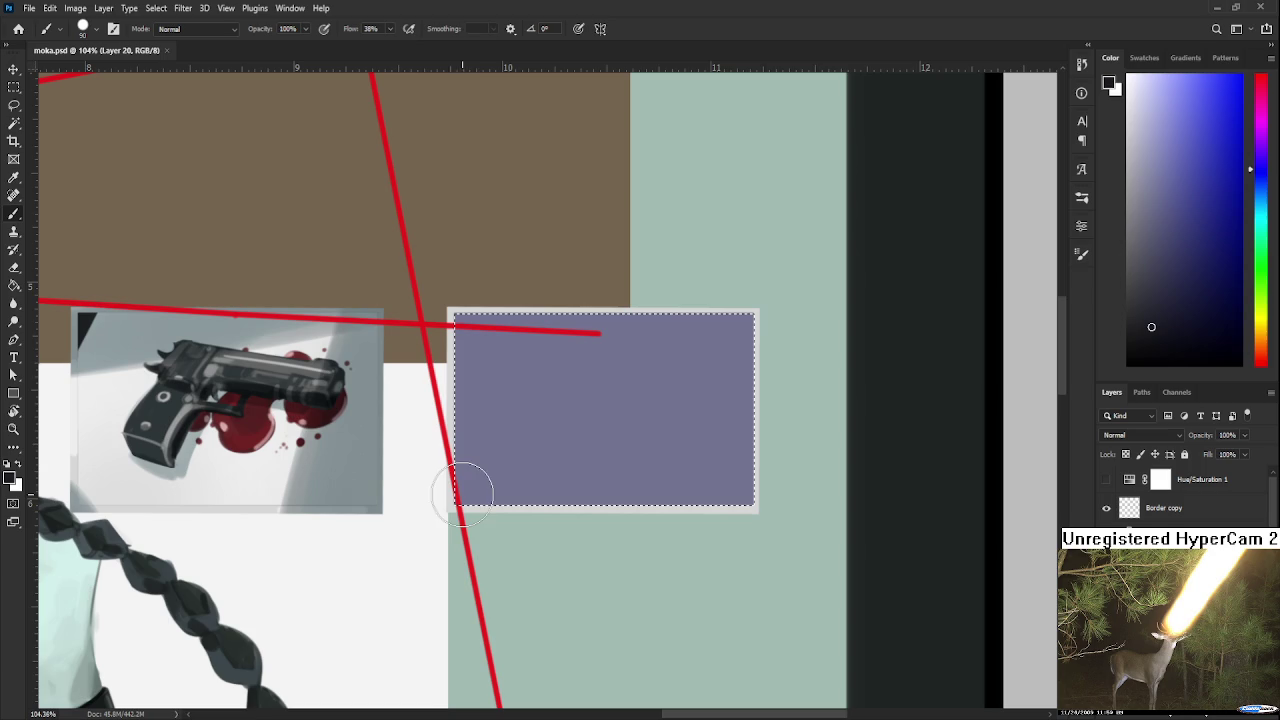
- Lay trial dark bands over the panel's lower part, undoing misplaced strokes
drag(460, 488, 710, 450)
key(ctrl+z)
drag(471, 494, 736, 445)
key(ctrl+z)
mouse_move(529, 486)
mouse_down()
mouse_move(750, 440)
mouse_move(443, 471)
mouse_up()
key(ctrl+z)
mouse_move(736, 440)
mouse_down()
mouse_move(429, 491)
mouse_move(586, 463)
mouse_up()
drag(720, 470, 497, 505)
key(ctrl+z)
- Repaint the diagonal dark band, darken the lower-right triangle, then deselect the panel
mouse_move(750, 410)
mouse_down()
mouse_move(386, 509)
mouse_move(503, 471)
mouse_move(558, 497)
mouse_up()
drag(663, 506, 849, 491)
scroll(686, 460, up, 1)
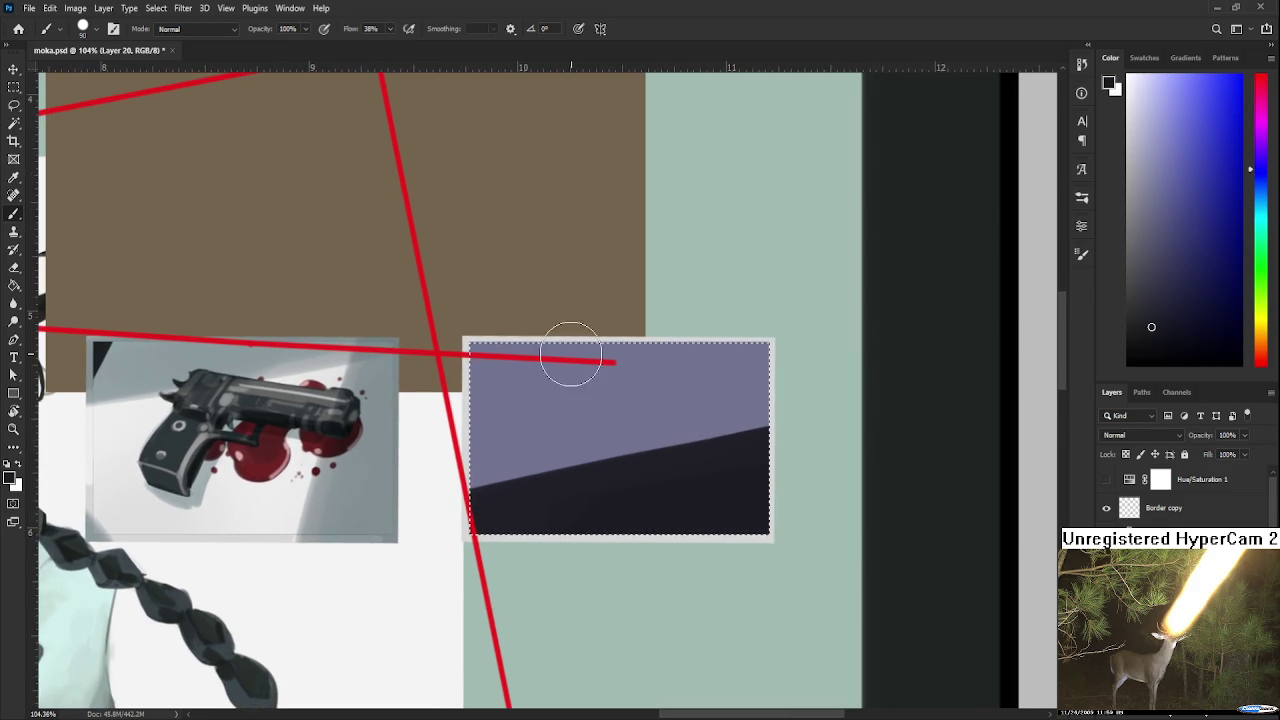
mouse_move(509, 351)
mouse_down()
mouse_move(454, 370)
mouse_move(486, 380)
mouse_move(737, 357)
mouse_move(567, 418)
mouse_up()
key(ctrl+z)
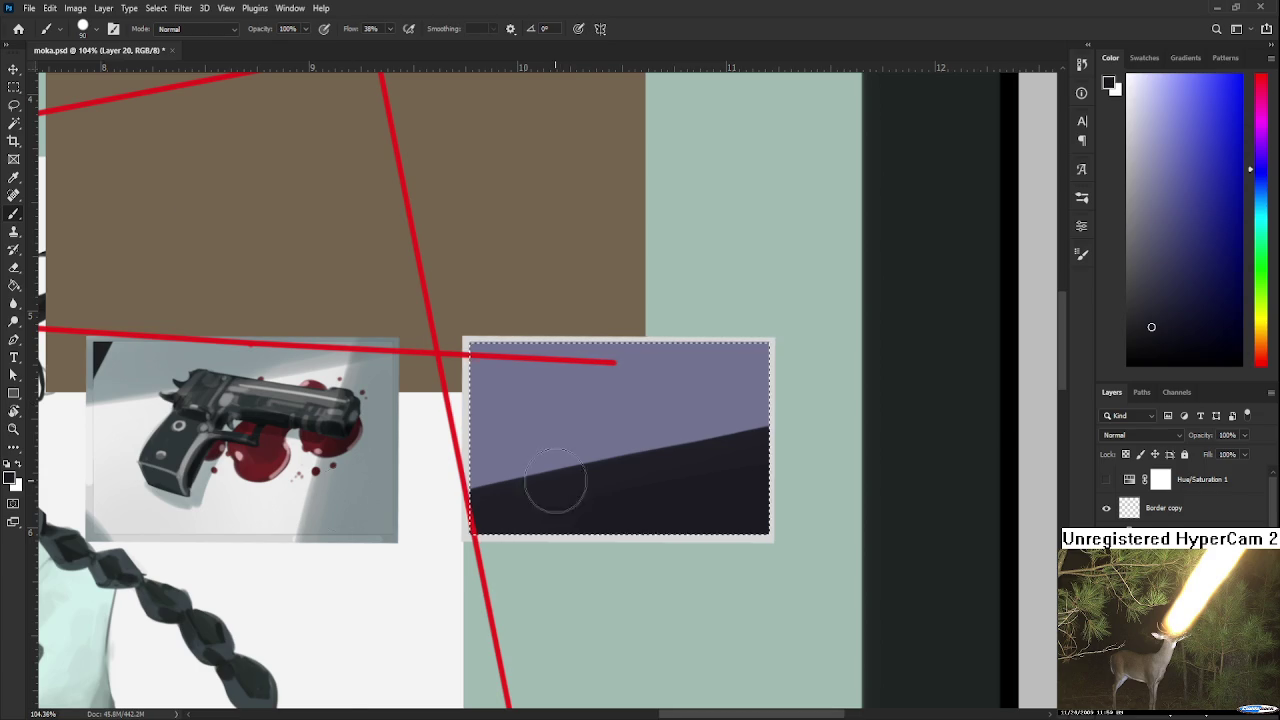
scroll(552, 481, down, 3)
scroll(552, 481, down, 1)
key(ctrl+d)
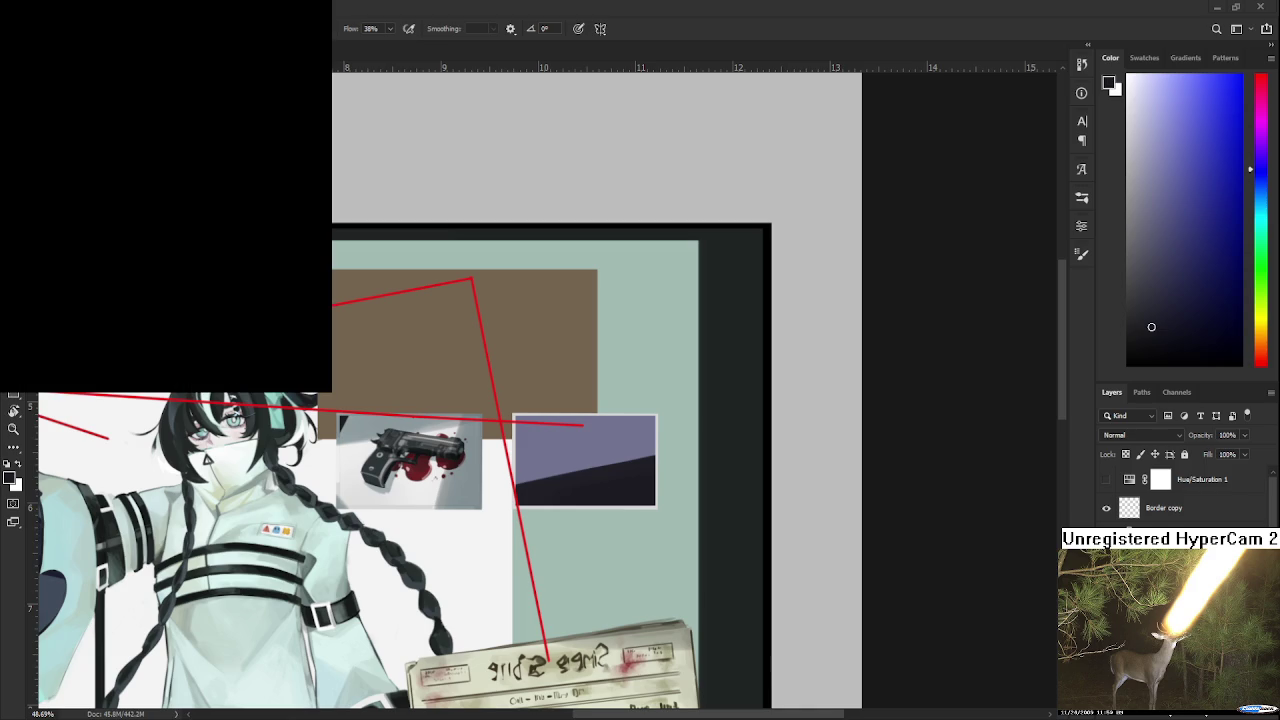
- Bring the Twitch art-stream replay browser window to the front
key(alt+Tab)
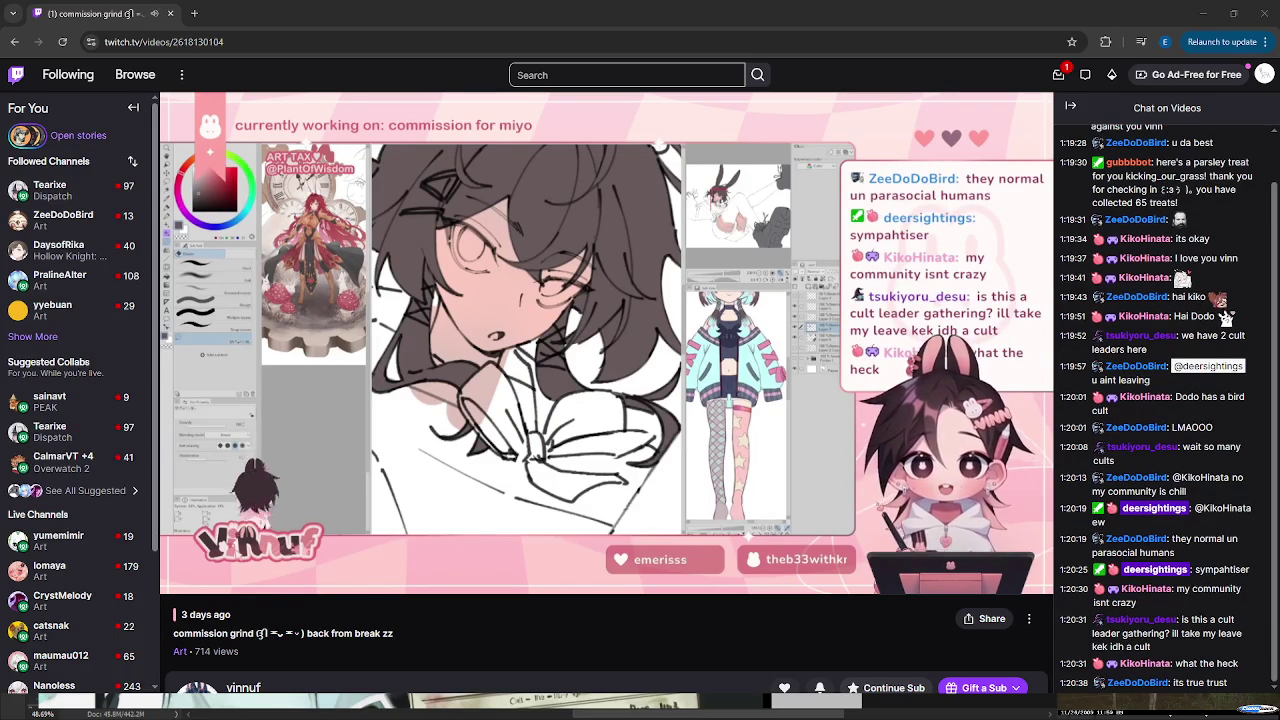
mouse_move(404, 547)
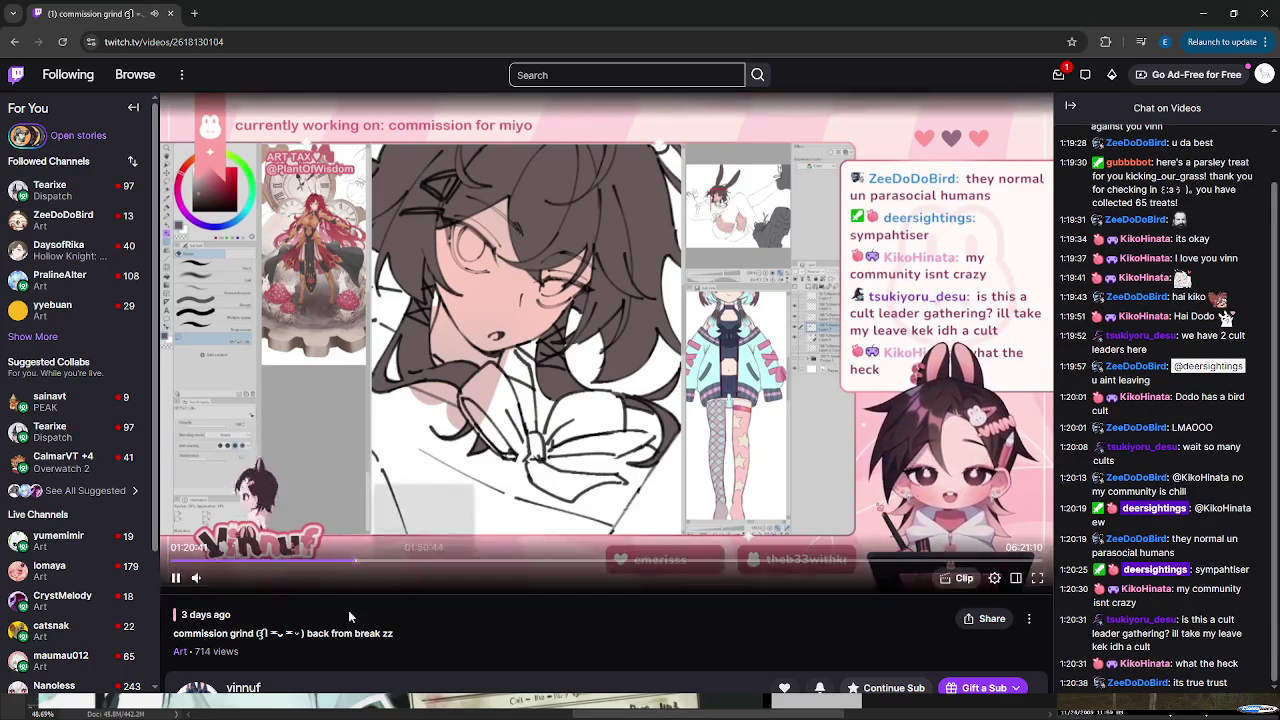
- Raise the replay volume to about 81% and skip ahead to 02:12:00
mouse_move(241, 585)
drag(241, 584, 270, 590)
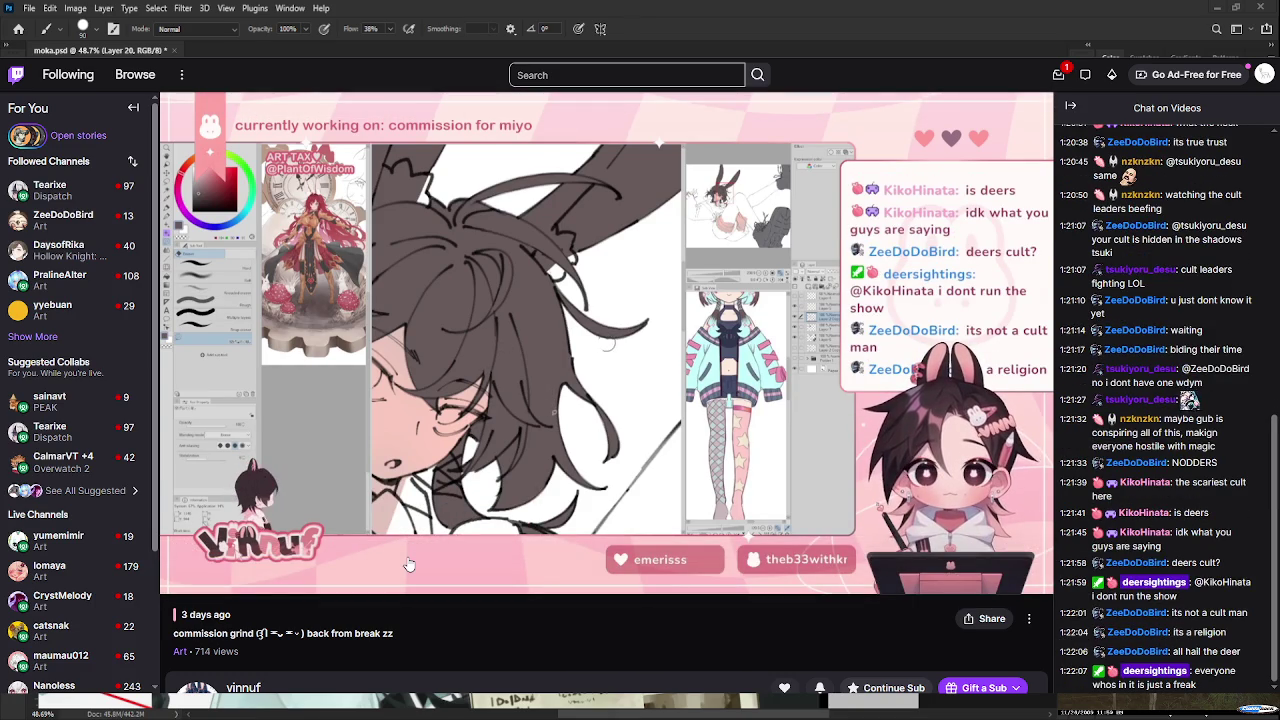
click(408, 563)
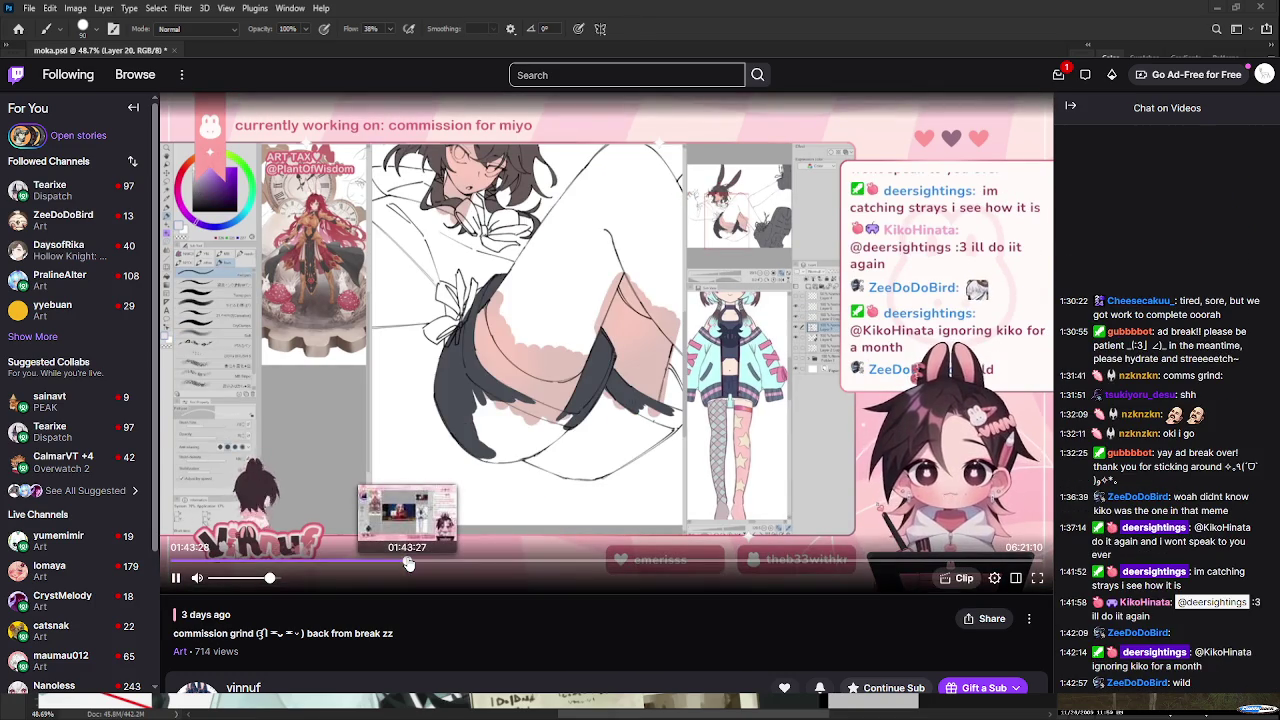
click(473, 562)
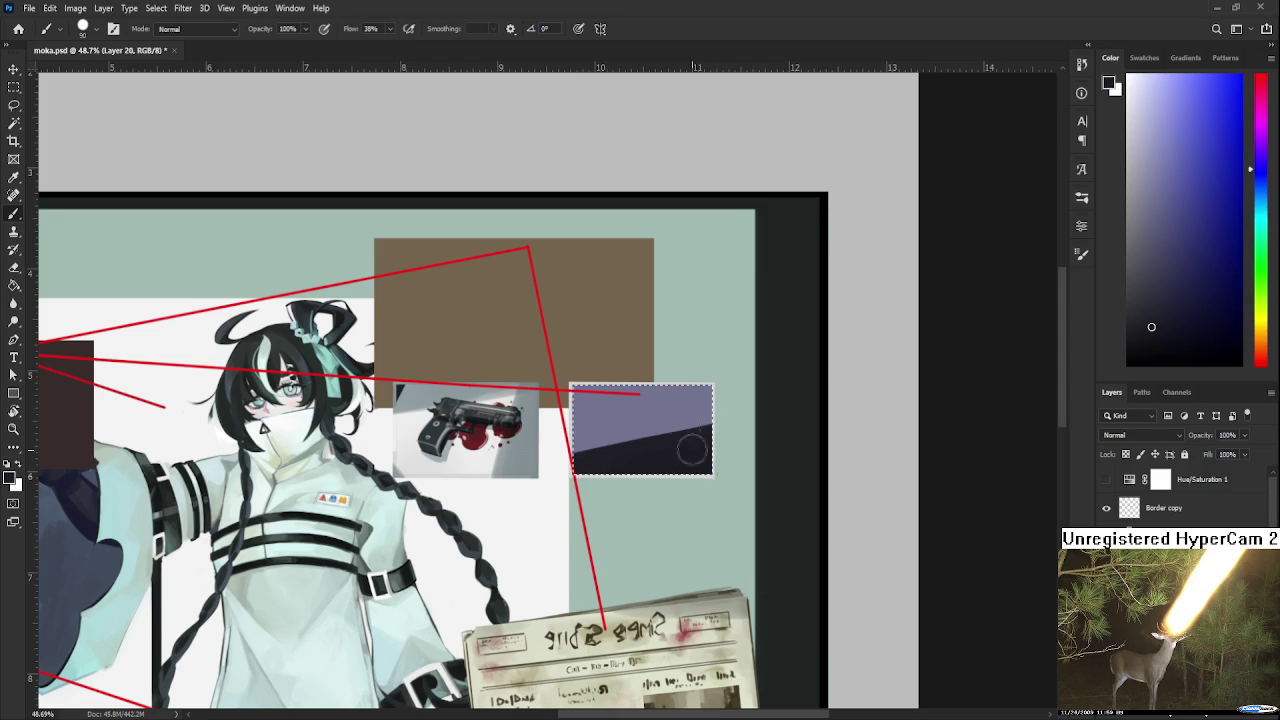
- Sample several purples from the panel, then pick a muted grey-violet in the Color panel
scroll(670, 393, up, 2)
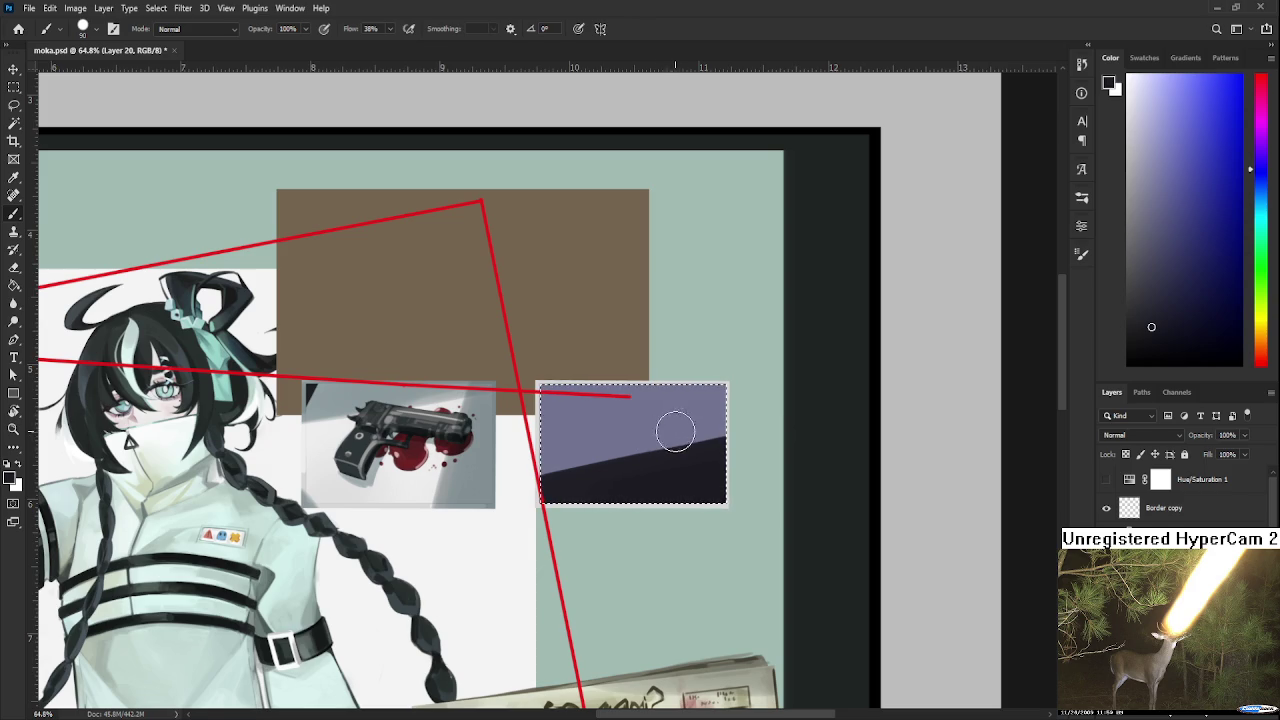
alt+click(690, 450)
mouse_move(707, 453)
mouse_down()
mouse_move(754, 437)
mouse_move(717, 456)
mouse_move(730, 449)
mouse_up()
alt+click(686, 449)
alt+click(694, 466)
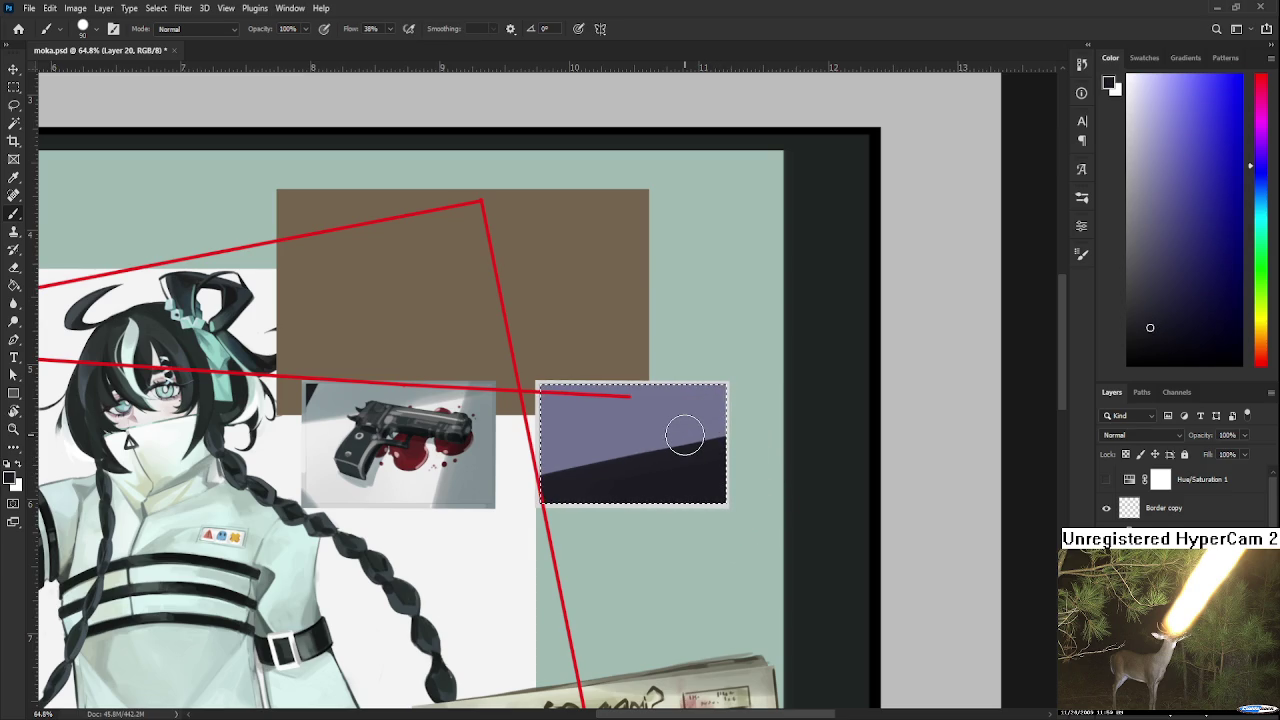
scroll(684, 434, down, 1)
scroll(684, 434, down, 1)
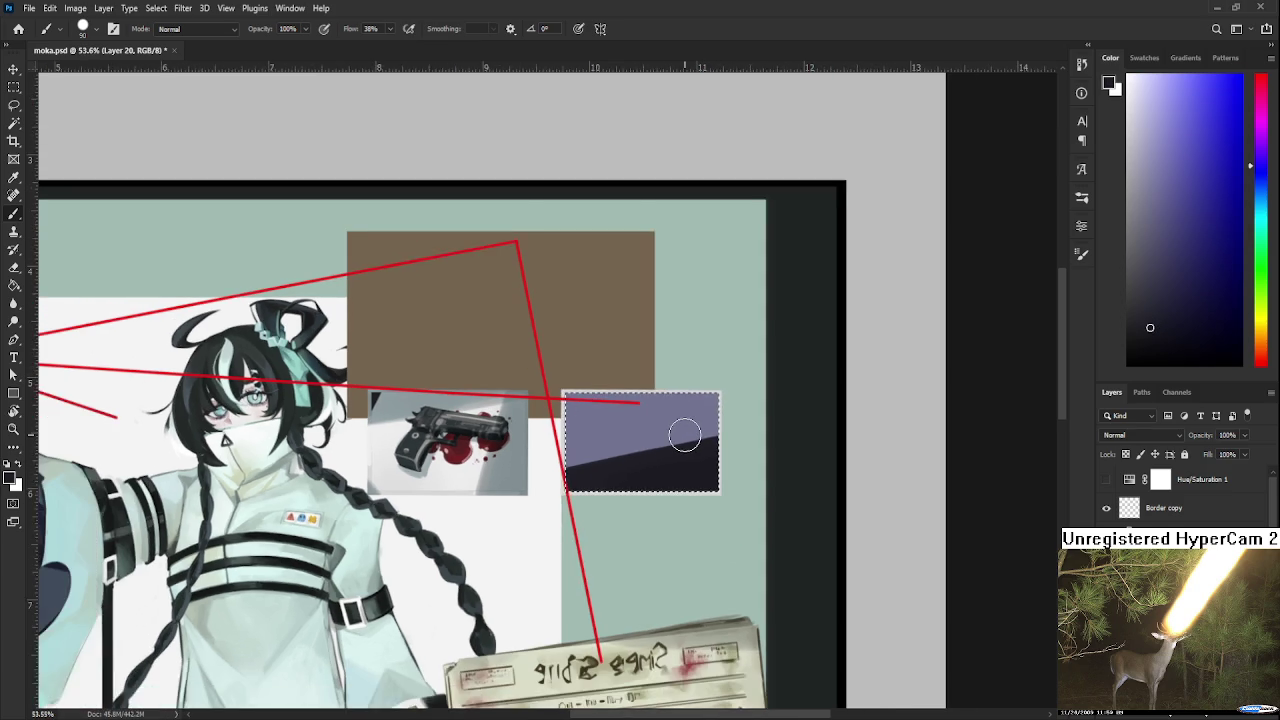
scroll(684, 434, down, 1)
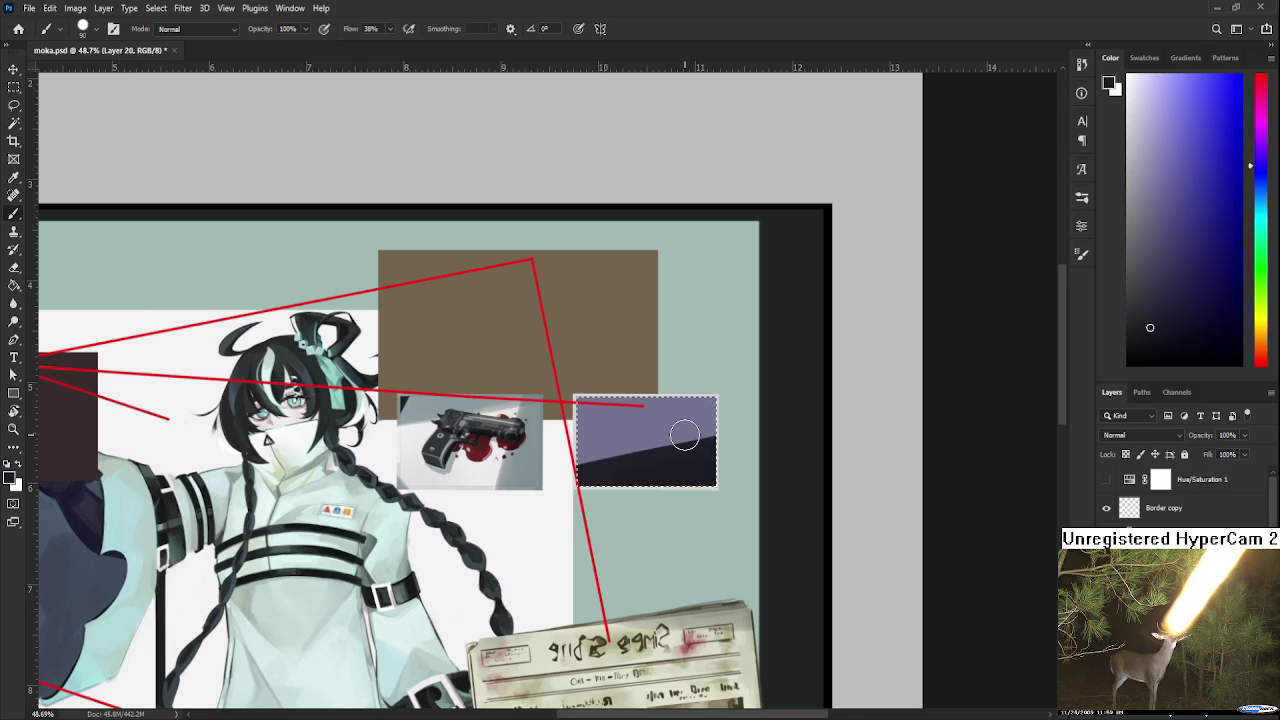
scroll(684, 434, up, 2)
click(1140, 245)
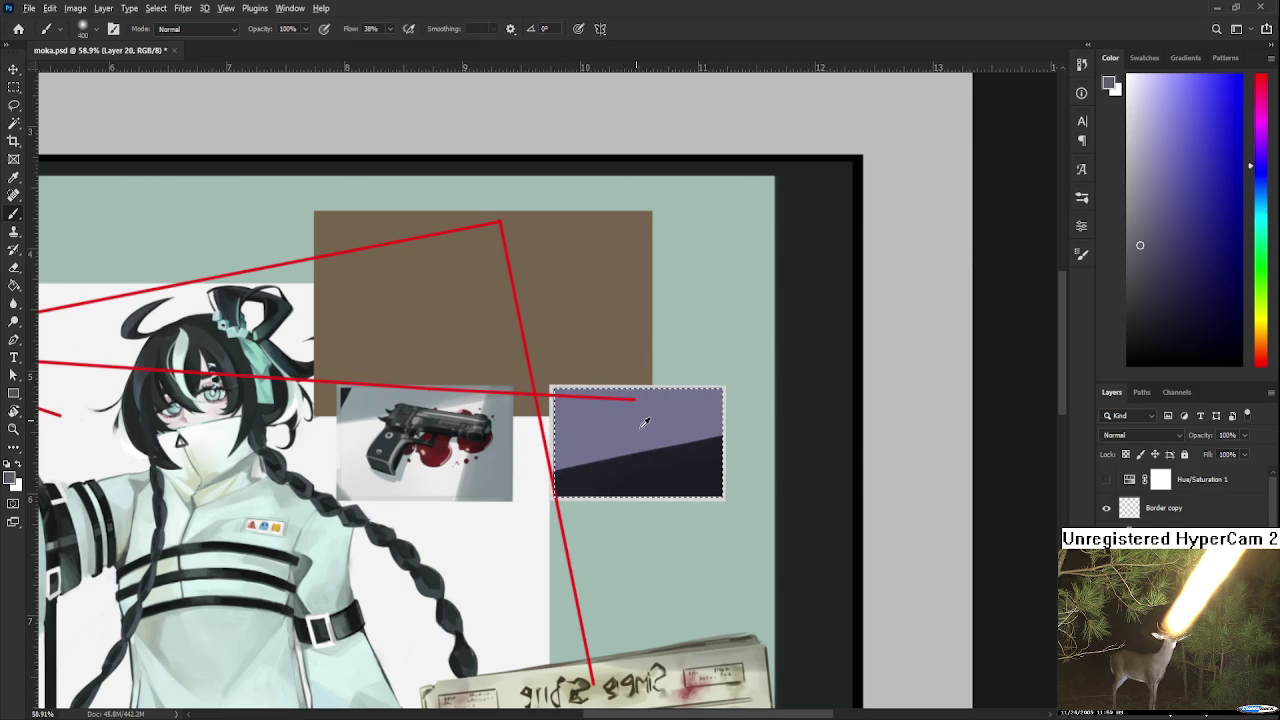
- Brush light purple-blue along the shadow's diagonal edge and deepen the upper area to blue-purple
alt+click(650, 465)
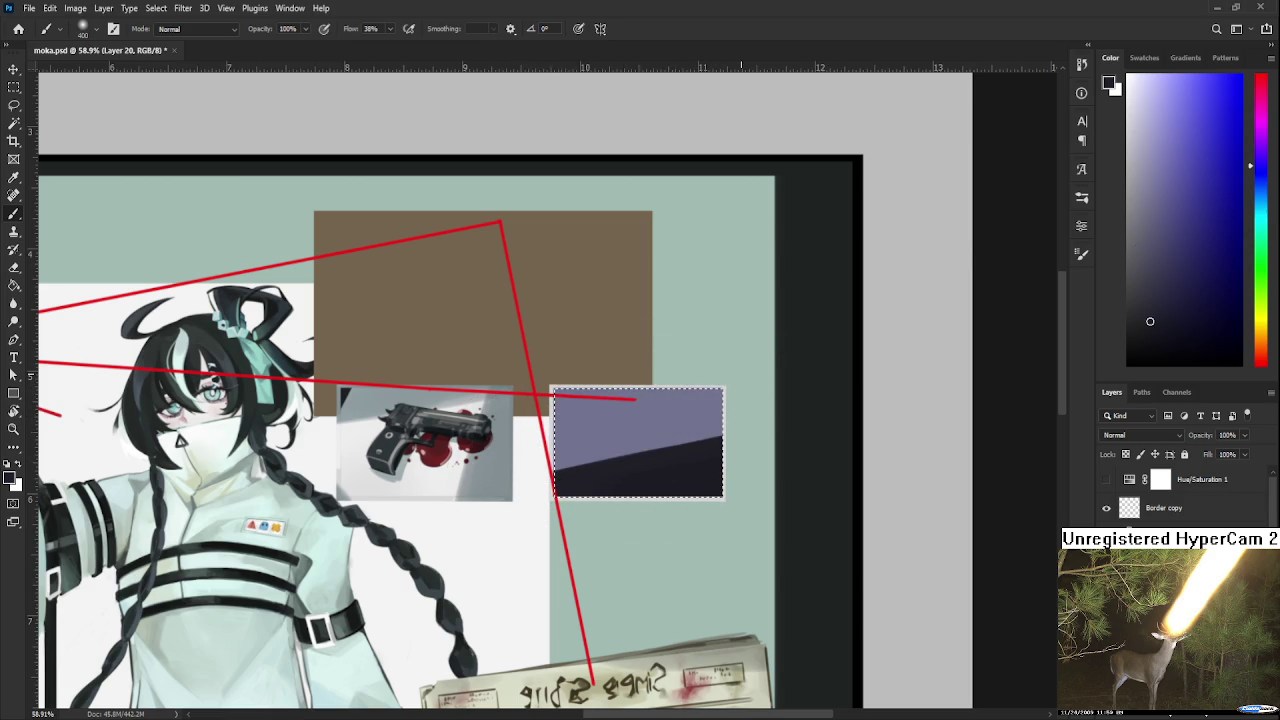
click(1186, 227)
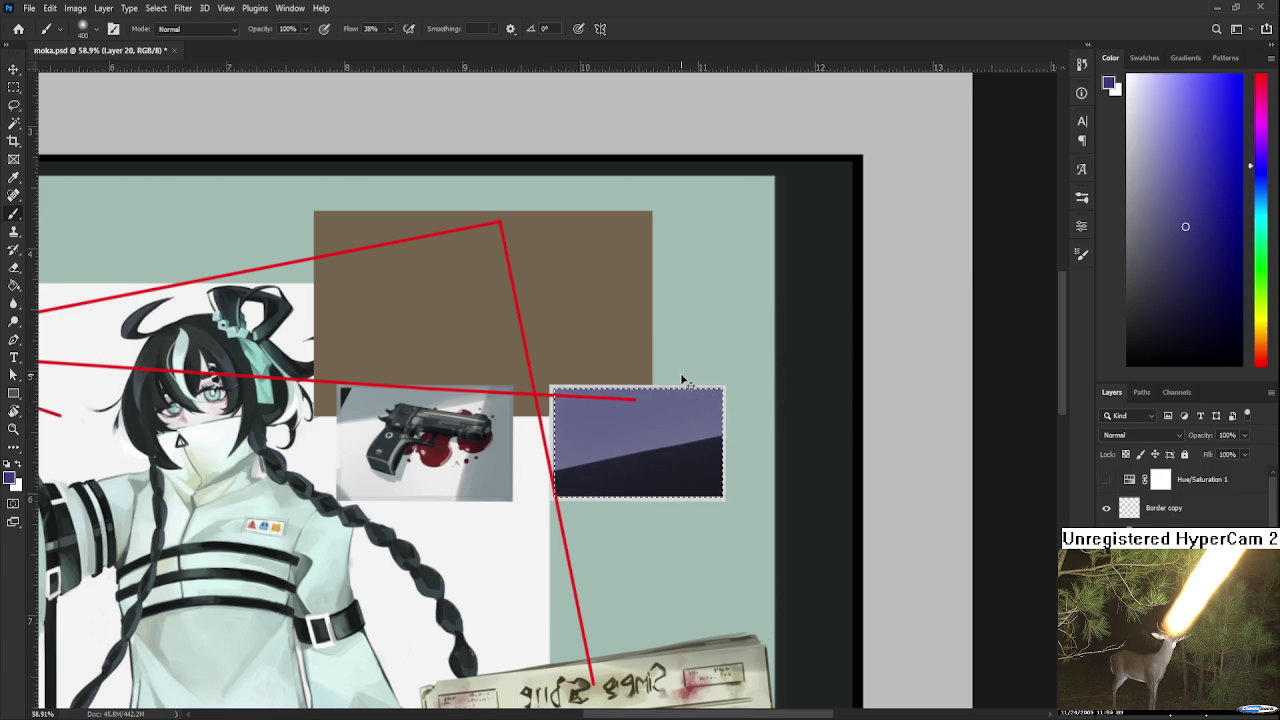
drag(690, 425, 580, 455)
drag(543, 388, 700, 395)
alt+click(670, 459)
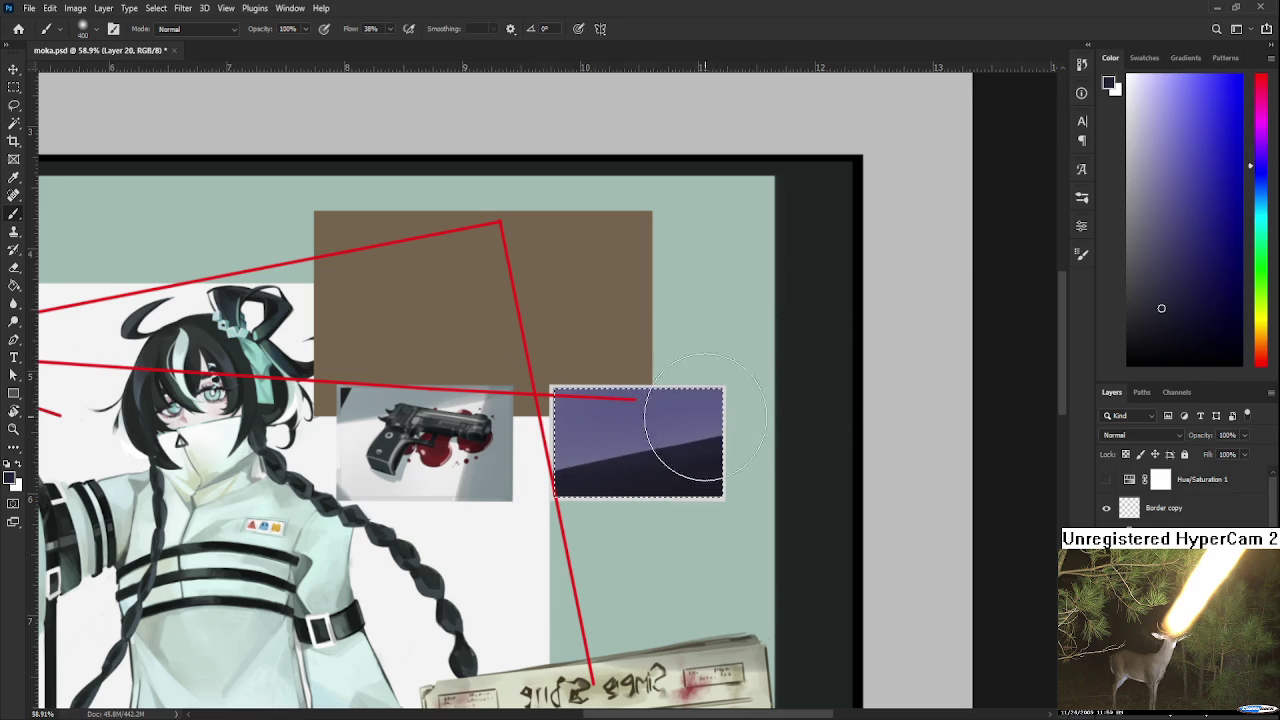
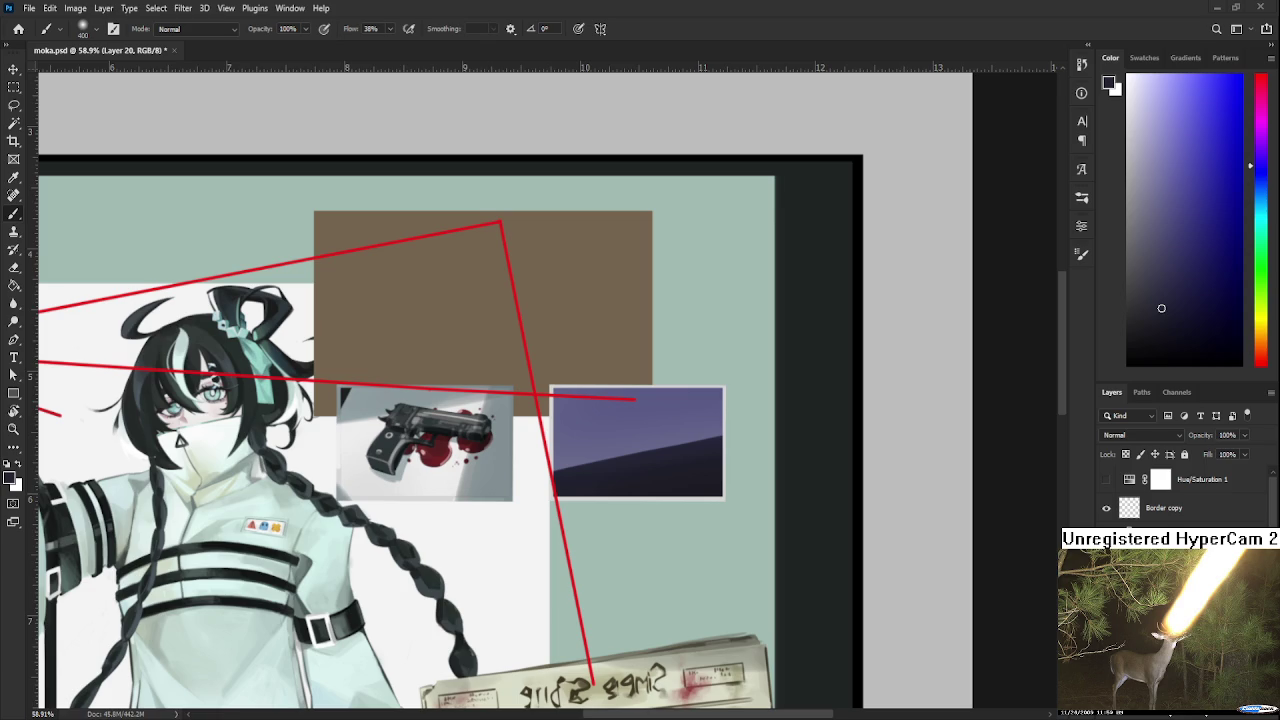
- Load the purple inset photo's selection so painting stays inside it
key(ctrl+h)
key(ctrl+d)
key(ctrl+shift+d)
scroll(709, 400, down, 3)
scroll(700, 390, up, 2)
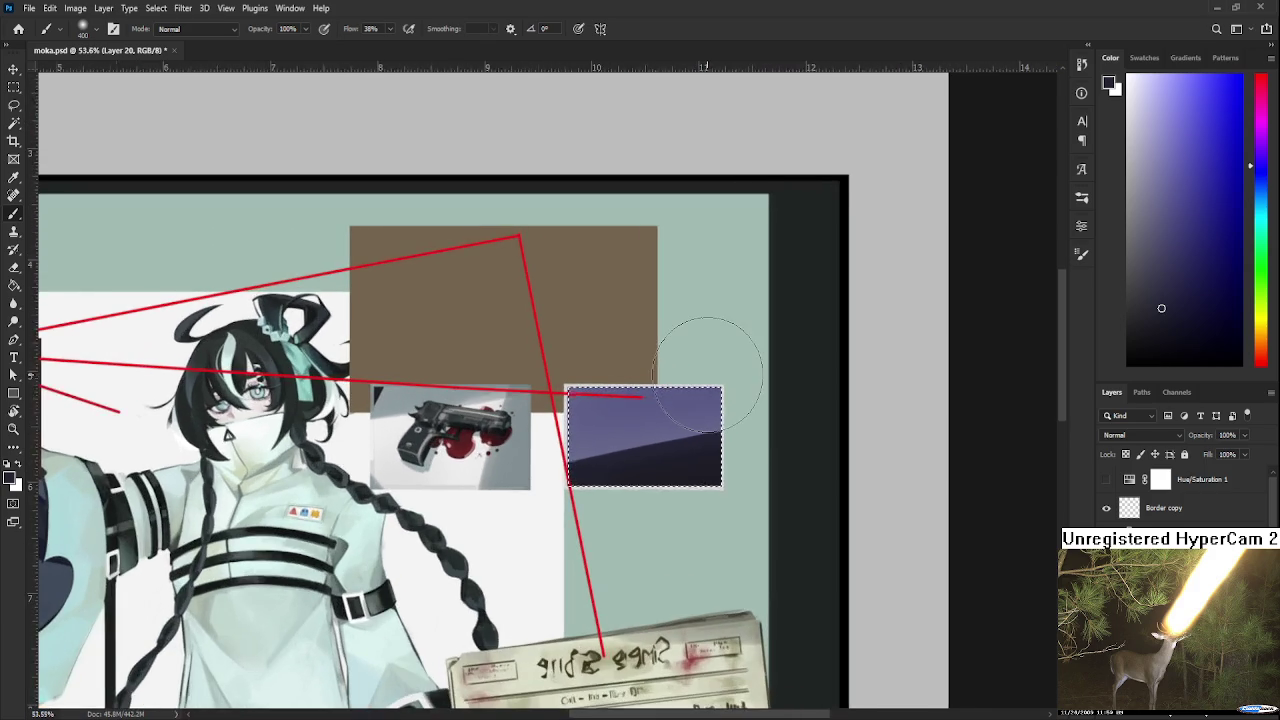
scroll(709, 370, down, 1)
key(ctrl+d)
key(ctrl+shift+d)
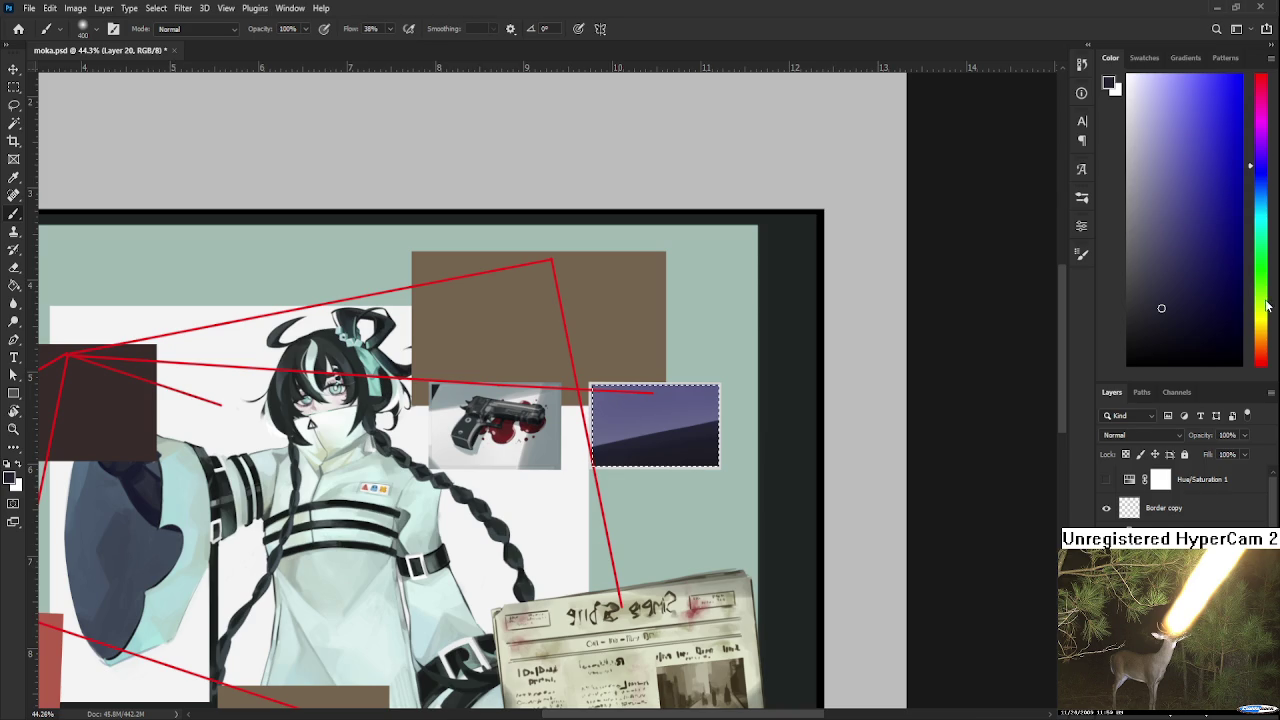
- Choose a yellow paint colour, zoom in, shrink the brush and test a stroke
click(1260, 321)
click(1221, 105)
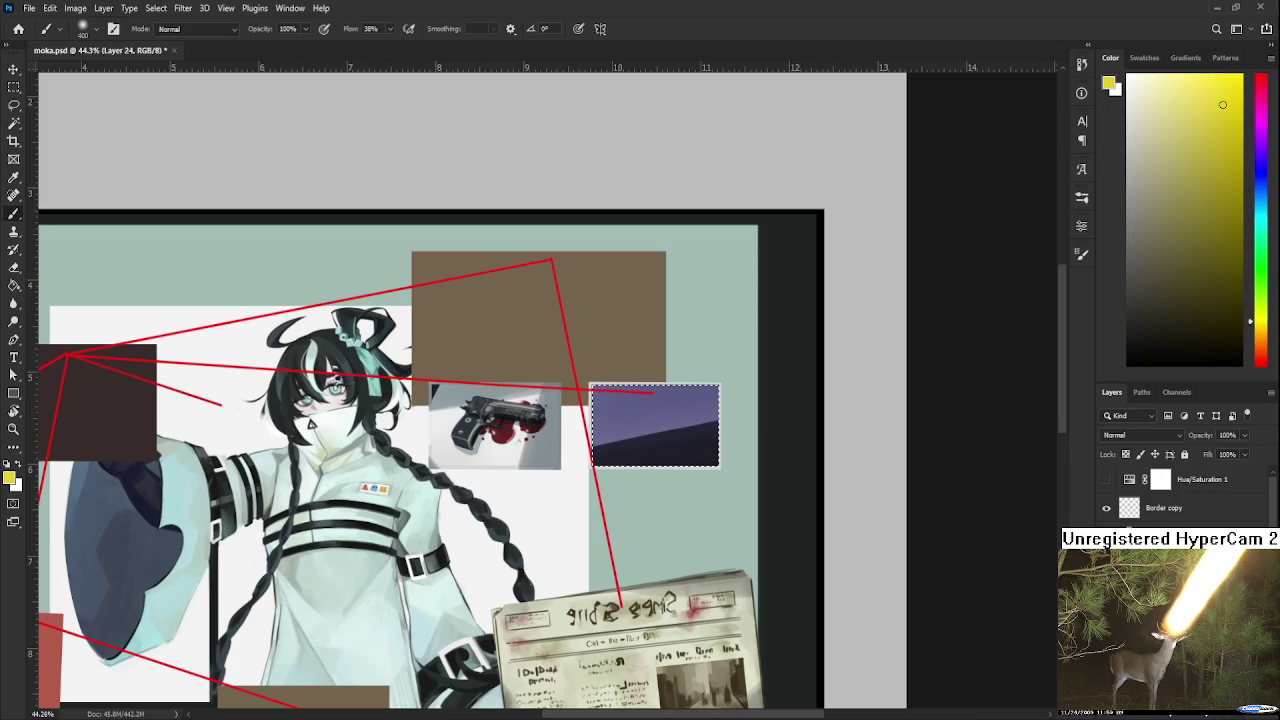
scroll(794, 482, up, 2)
scroll(755, 490, up, 1)
scroll(740, 490, up, 1)
key(bracketleft)
key(bracketleft)
key(bracketleft)
key(bracketleft)
key(bracketleft)
key(bracketleft)
key(bracketleft)
key(bracketleft)
drag(607, 345, 602, 408)
- Enlarge the brush slightly and try trial yellow strokes in the photo
key(ctrl+z)
key(ctrl+d)
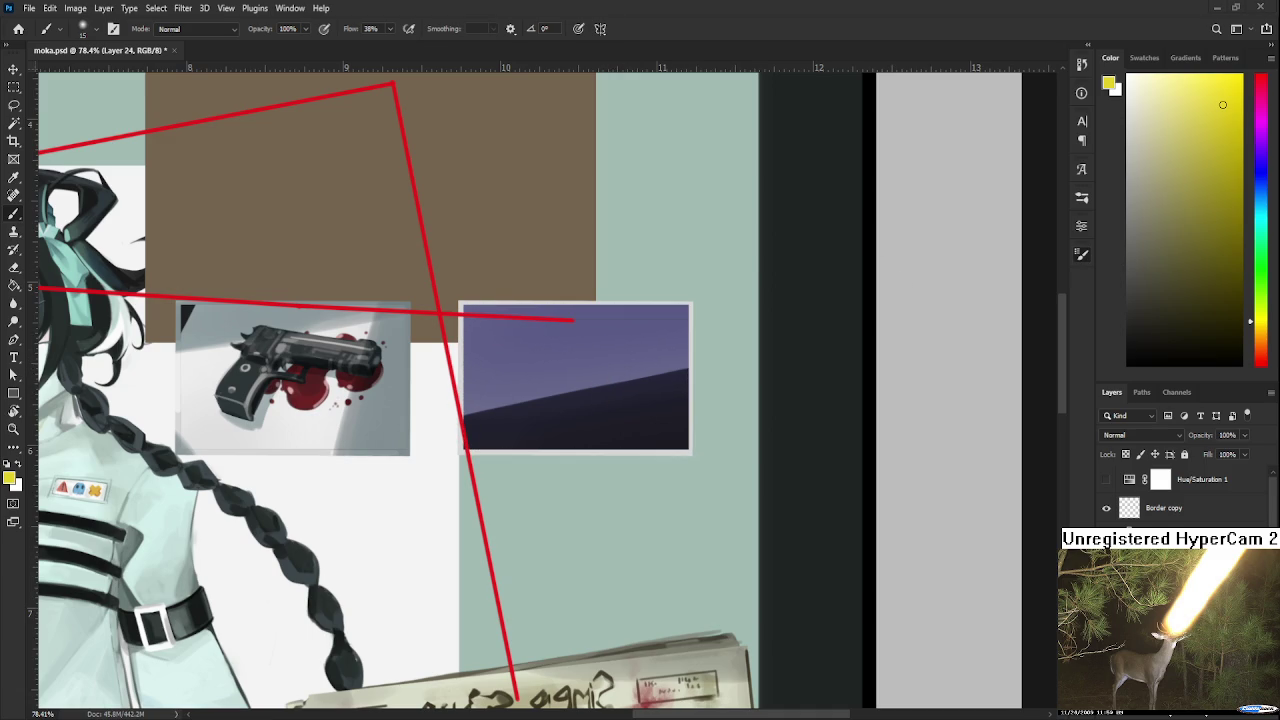
key(])
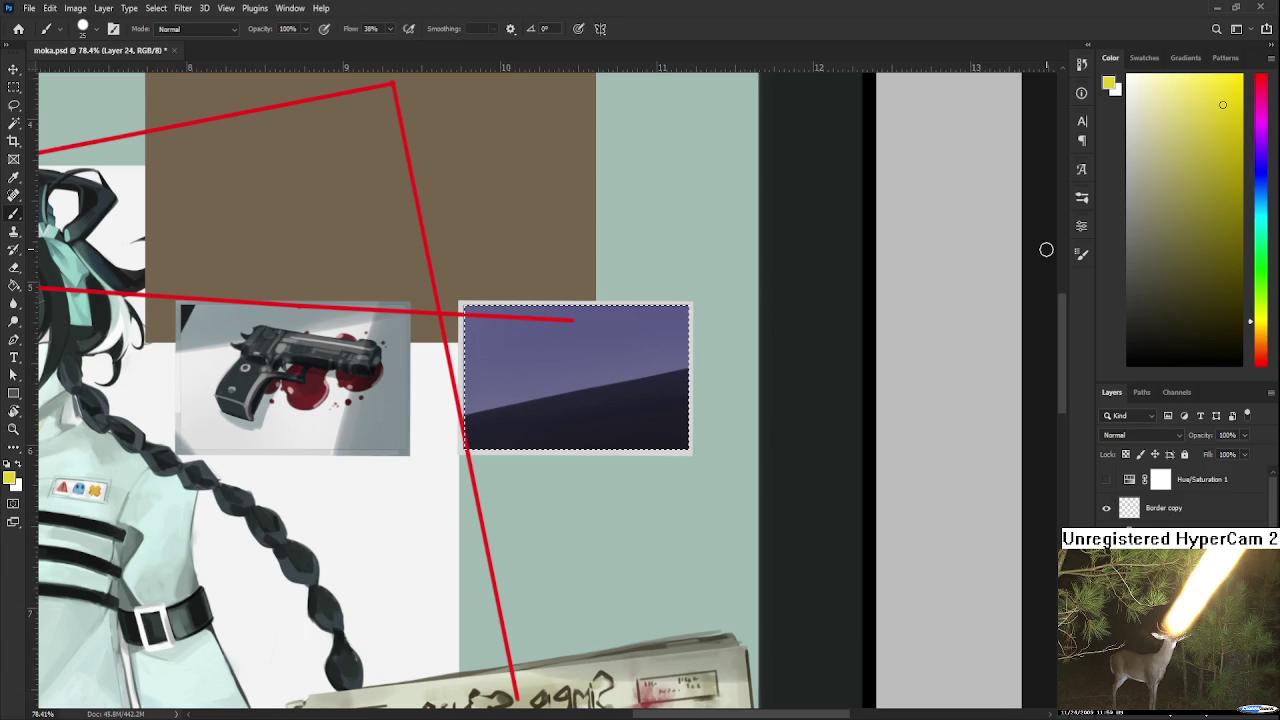
drag(607, 412, 608, 340)
key(ctrl+z)
drag(606, 412, 606, 348)
key(ctrl+z)
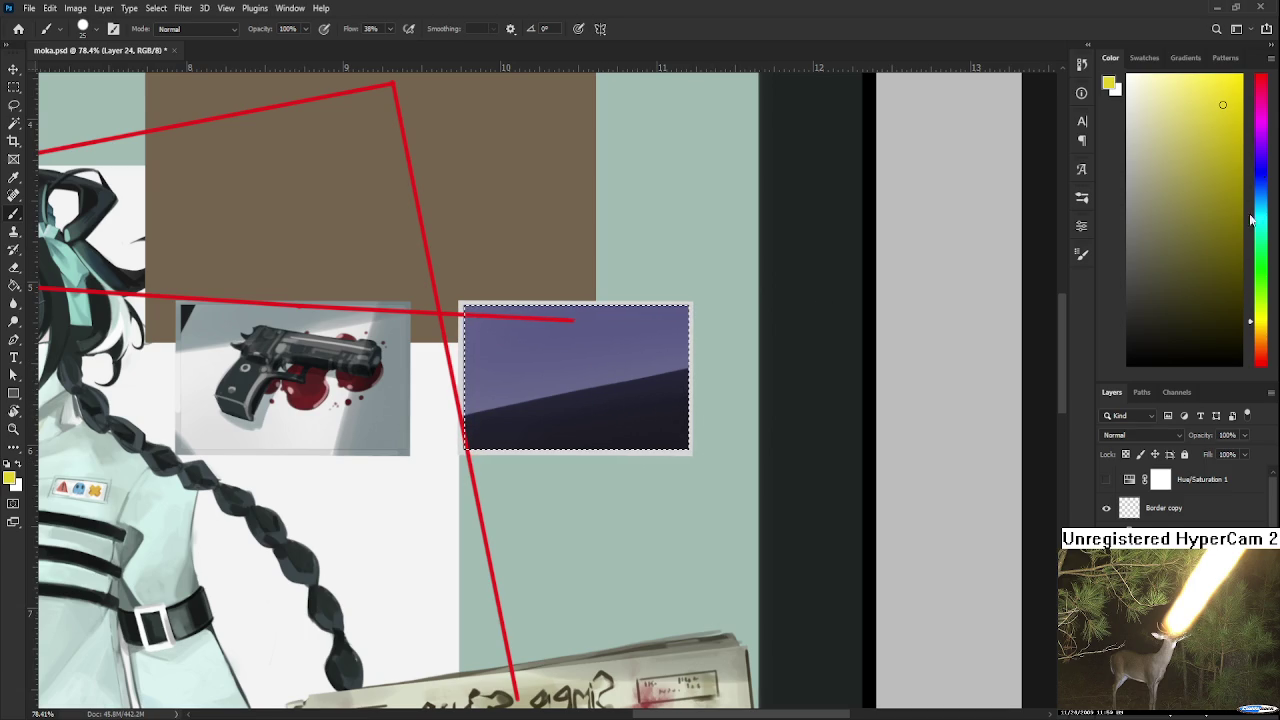
- Shift the yellow hue slightly and try a vertical edge for the card
click(1257, 324)
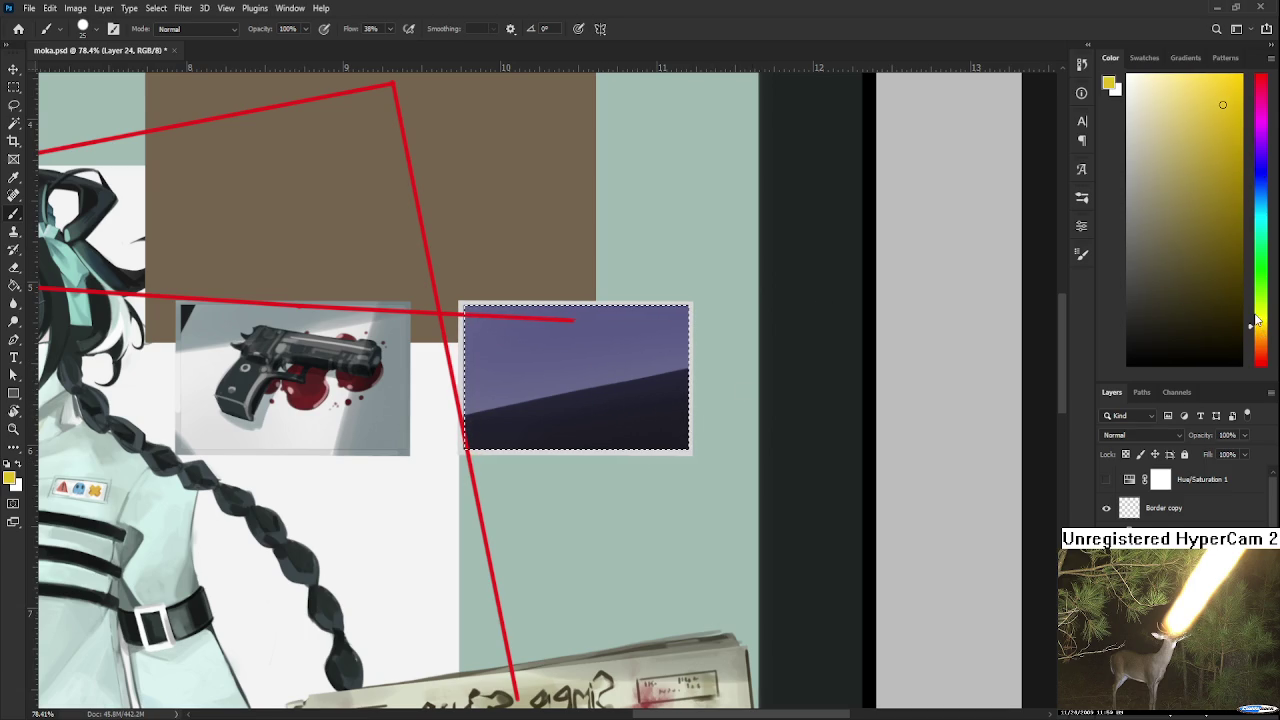
drag(608, 346, 601, 395)
key(ctrl+z)
drag(601, 350, 600, 398)
key(ctrl+z)
key(ctrl+shift+z)
key(ctrl+z)
- Draw the card's slanted left, top and right edges in yellow and fill it
drag(603, 346, 598, 400)
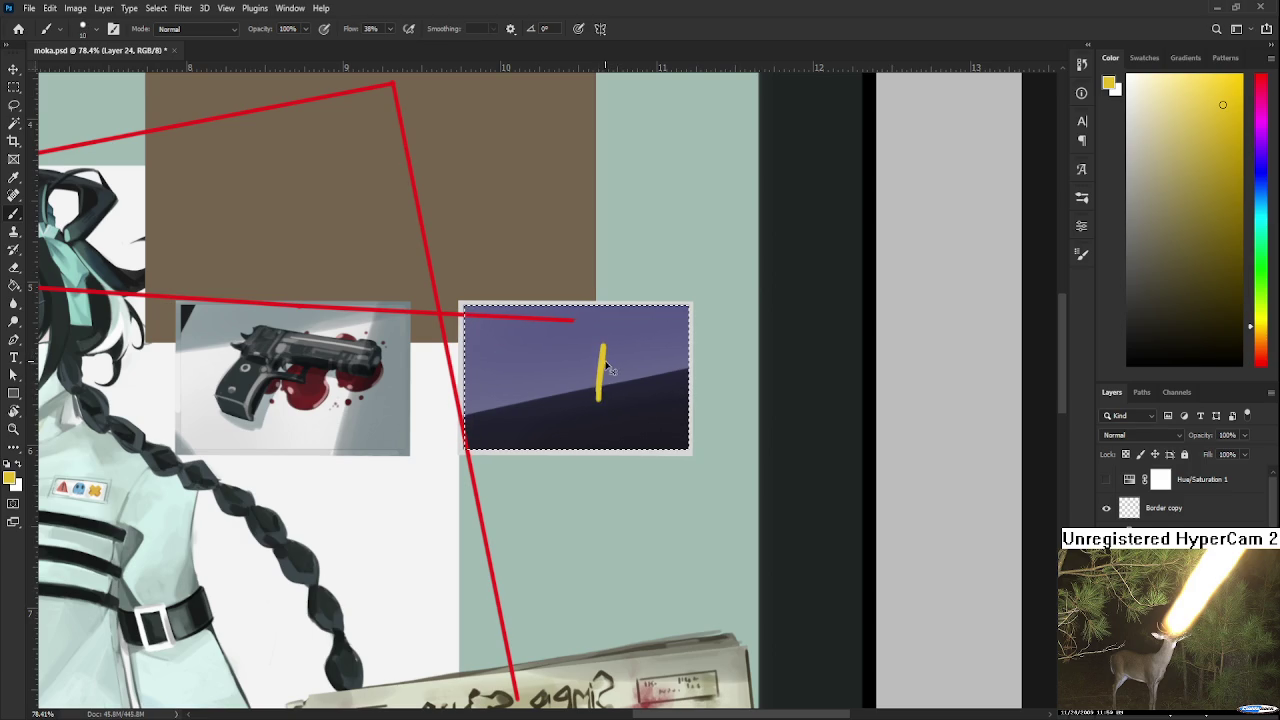
mouse_move(603, 348)
mouse_down()
mouse_move(627, 343)
mouse_move(628, 405)
mouse_up()
key(ctrl+z)
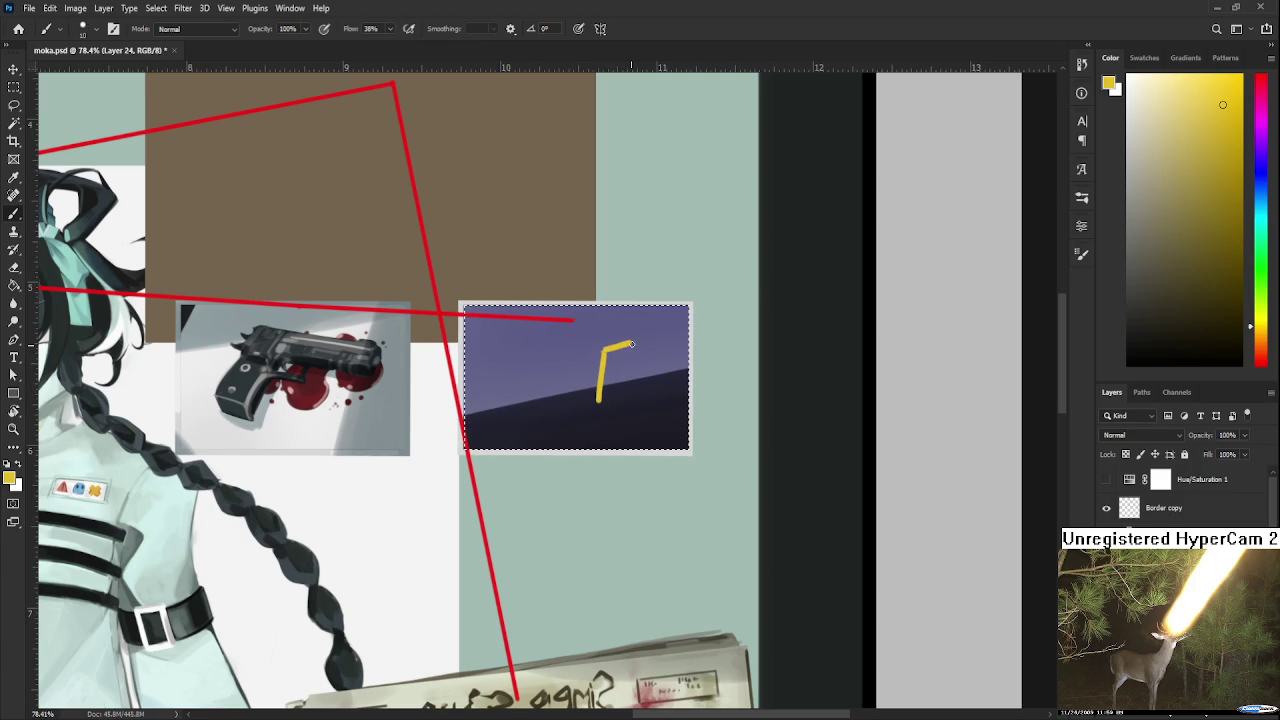
drag(630, 346, 630, 410)
key(ctrl+z)
drag(629, 346, 628, 410)
mouse_move(598, 410)
mouse_down()
mouse_move(608, 368)
mouse_move(626, 396)
mouse_up()
mouse_move(612, 352)
mouse_down()
mouse_move(630, 348)
mouse_move(597, 403)
mouse_up()
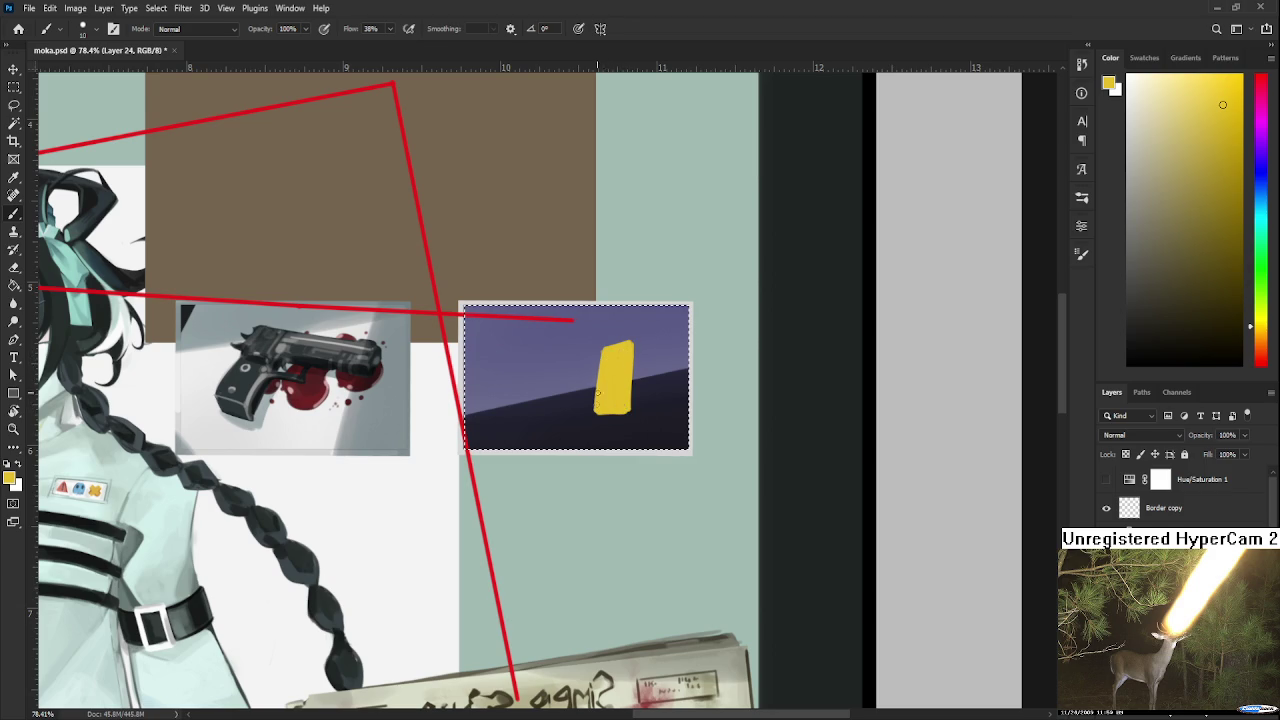
- Trim the card's bottom edge with sampled dark navy, then resample yellow
alt+click(610, 400)
alt+click(602, 418)
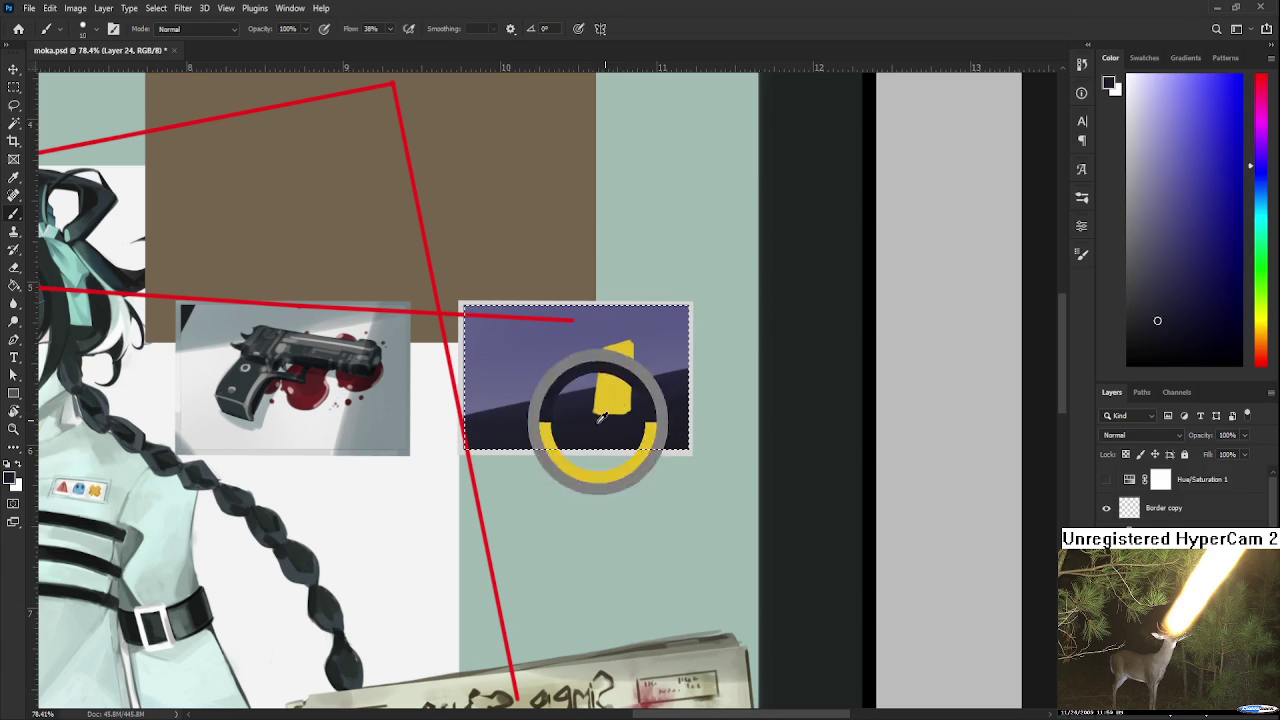
mouse_move(594, 418)
mouse_down()
mouse_move(640, 414)
mouse_move(618, 404)
mouse_up()
alt+click(616, 352)
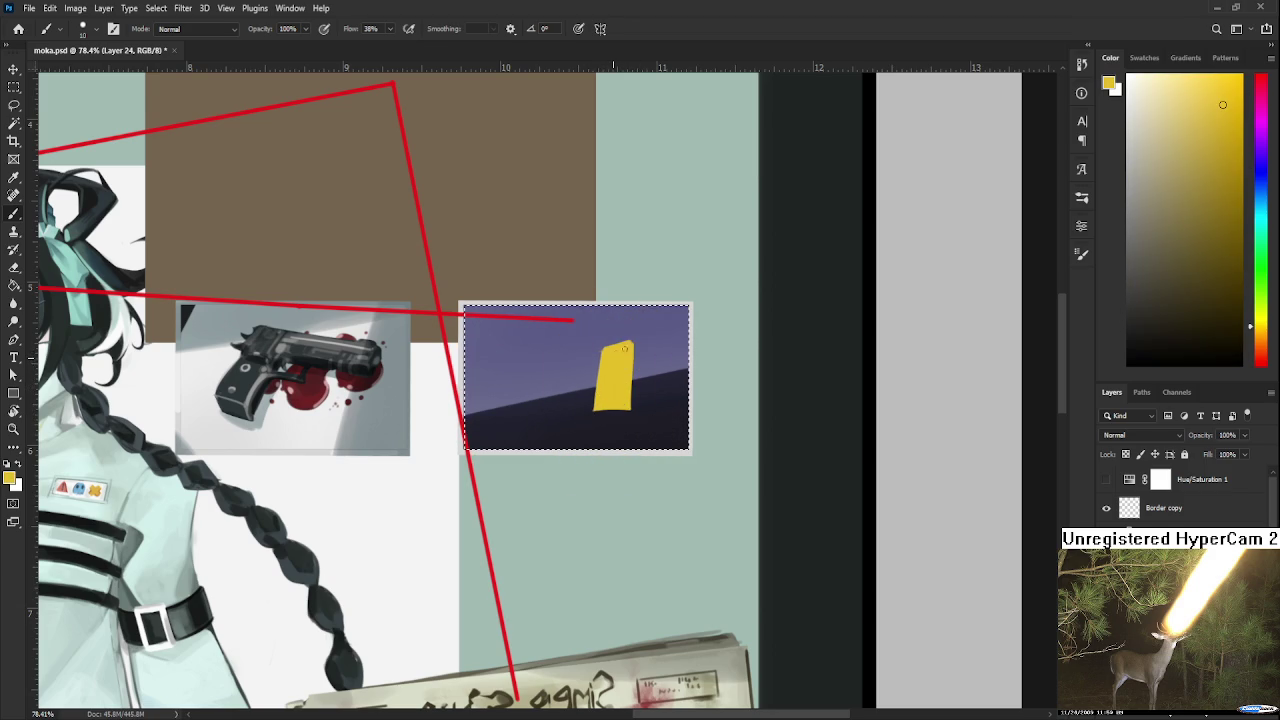
- Rework the thin yellow stroke along the card's right fold, then sample dark navy
drag(633, 338, 649, 391)
key(ctrl+z)
drag(633, 338, 650, 395)
key(ctrl+z)
mouse_move(633, 339)
mouse_down()
mouse_move(655, 400)
mouse_move(632, 396)
mouse_up()
key(ctrl+z)
drag(633, 338, 652, 402)
key(ctrl+z)
mouse_move(633, 338)
mouse_down()
mouse_move(645, 410)
mouse_move(628, 398)
mouse_move(641, 383)
mouse_move(647, 398)
mouse_up()
key(ctrl+z)
alt+click(648, 408)
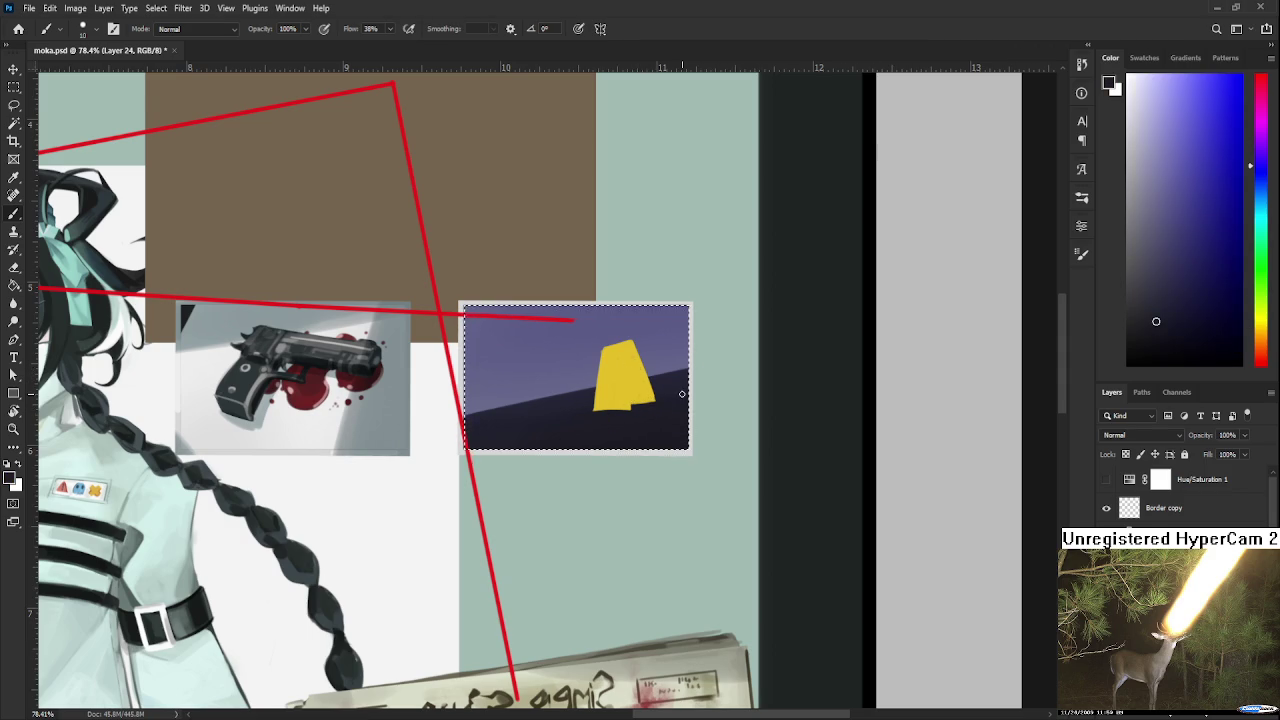
scroll(660, 404, down, 1)
scroll(680, 398, down, 1)
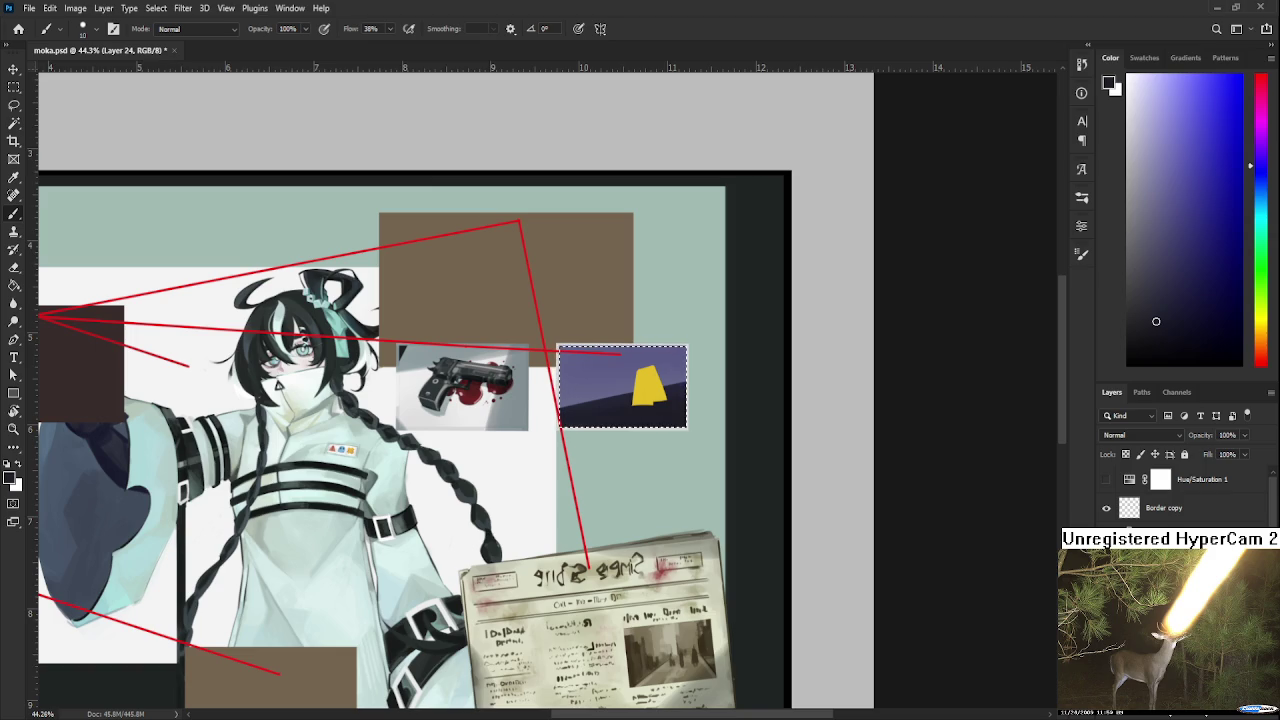
key(ctrl+d)
scroll(695, 530, down, 2)
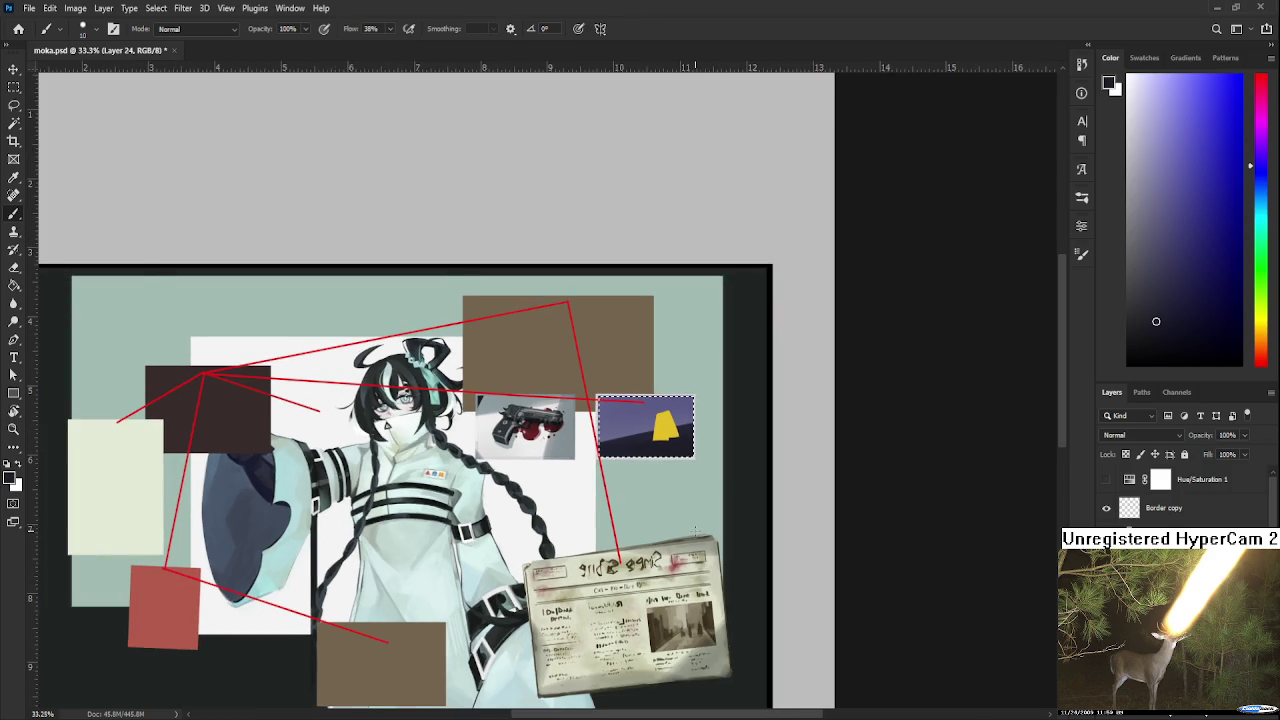
- Centre the purple photo and undo the card's yellow fill and bottom edge
scroll(695, 530, down, 1)
scroll(699, 428, up, 1)
scroll(699, 428, up, 1)
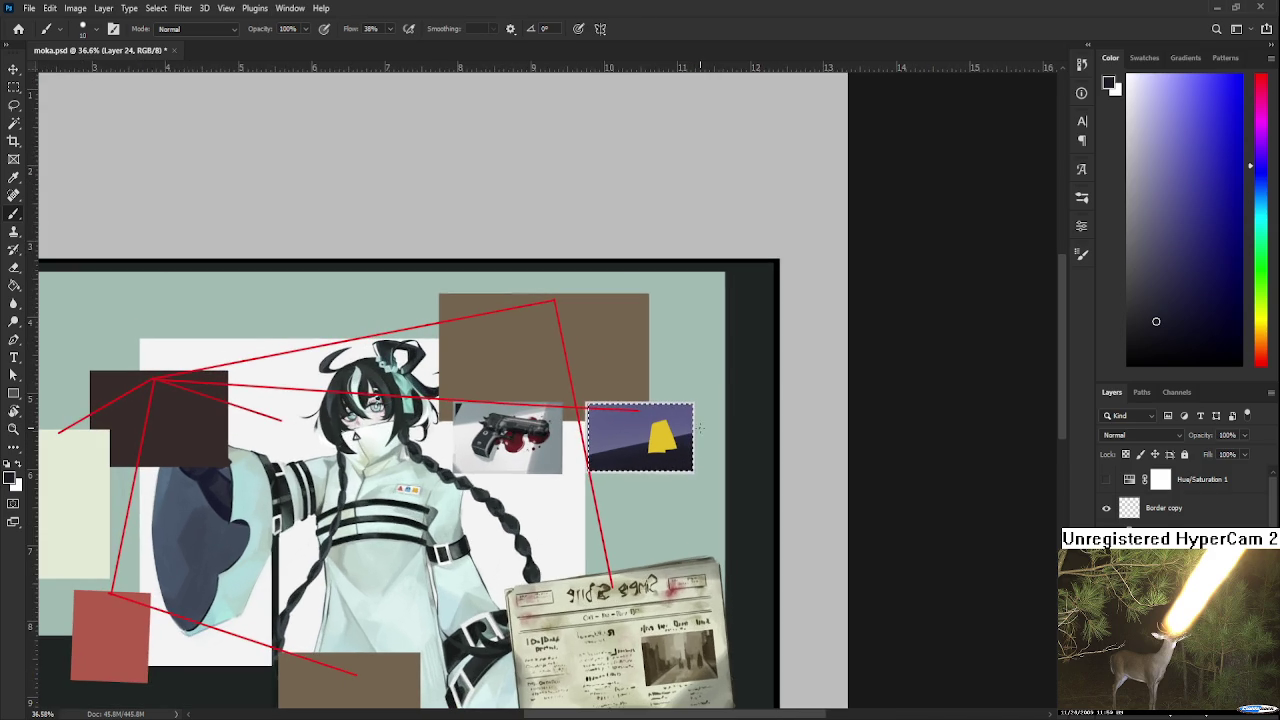
scroll(699, 428, up, 1)
scroll(699, 428, up, 1)
scroll(690, 432, up, 1)
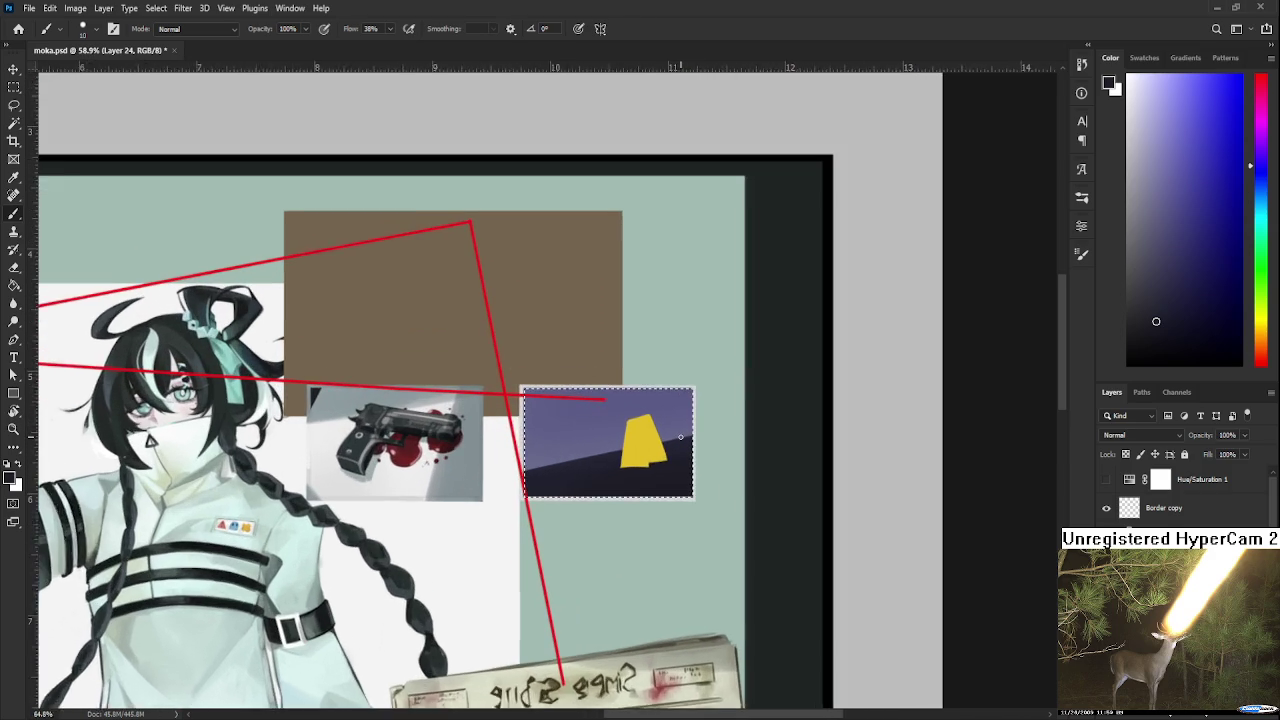
scroll(680, 437, up, 1)
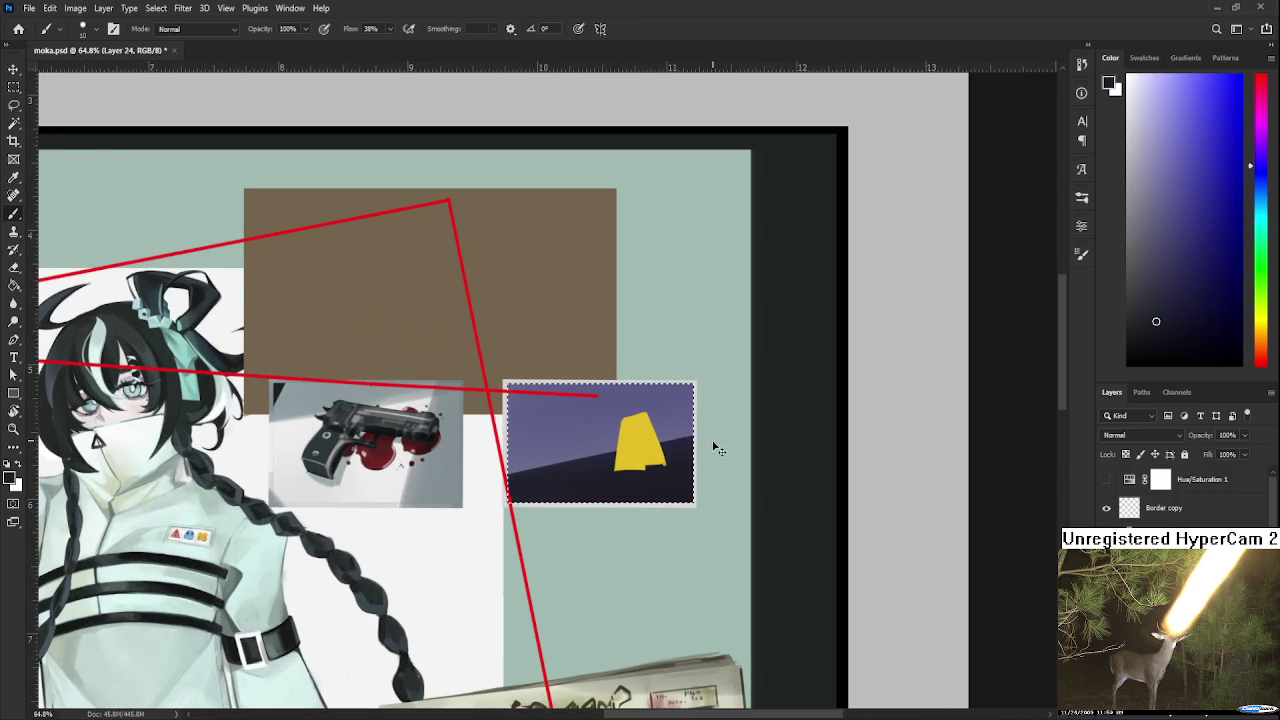
drag(666, 521, 690, 424)
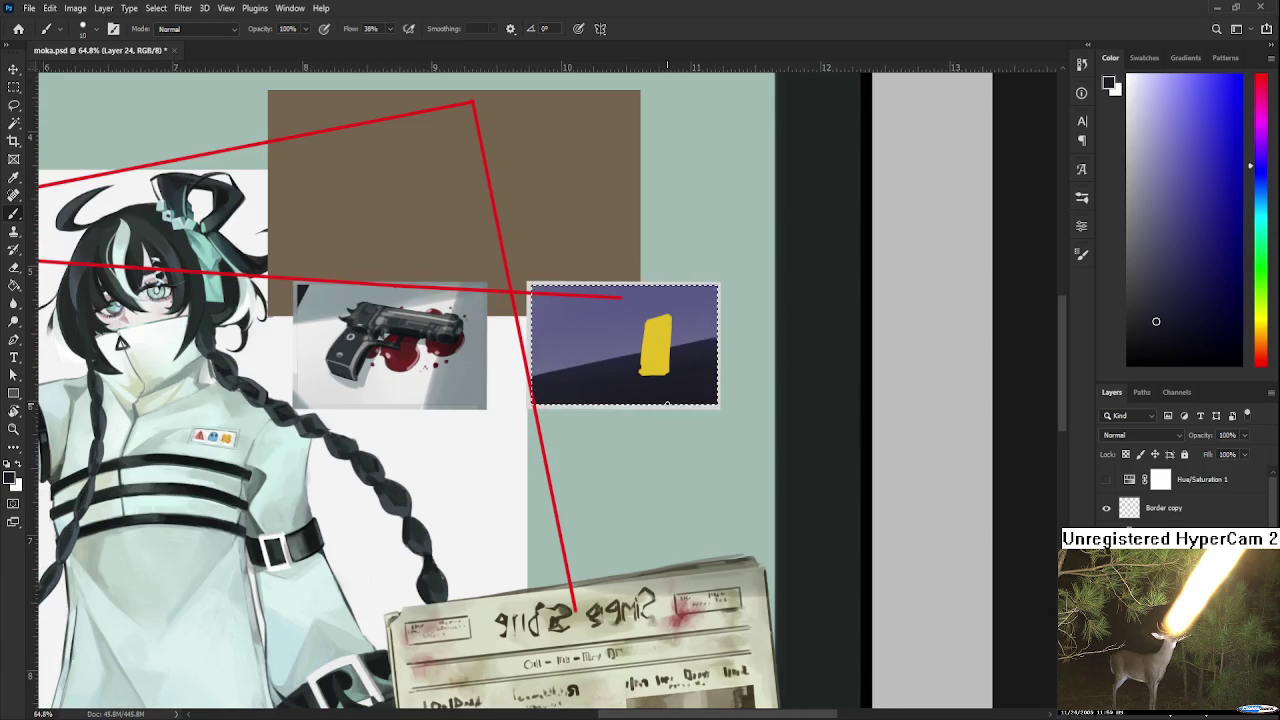
scroll(670, 382, down, 2)
scroll(664, 399, down, 1)
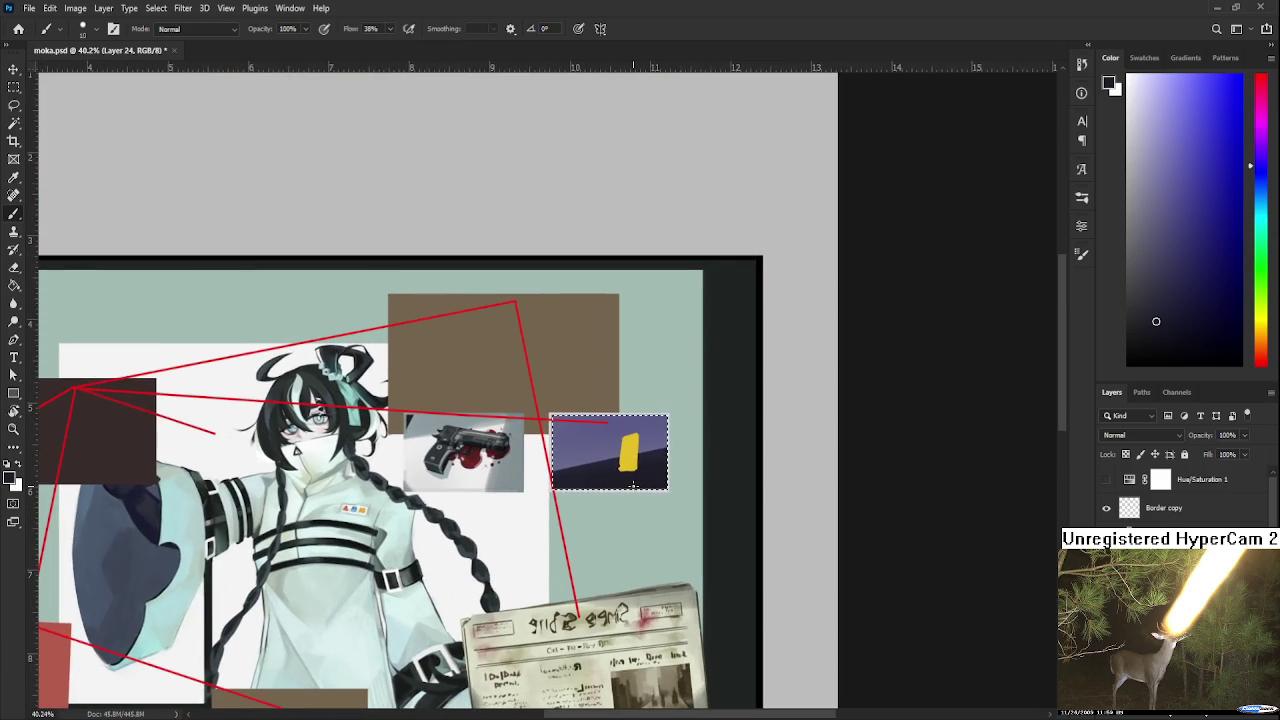
scroll(632, 485, up, 1)
key(ctrl+z)
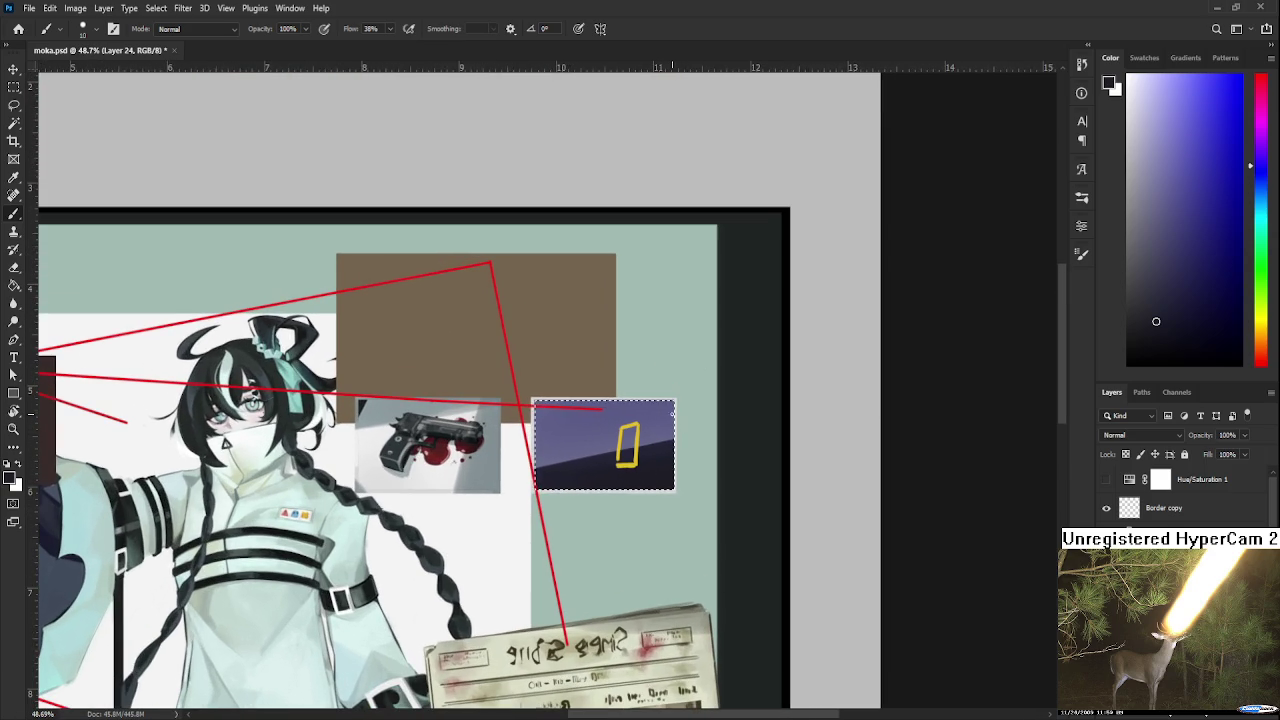
key(ctrl+z)
- Undo the card's right edge and enlarge the brush slightly
key(ctrl+z)
key(ctrl+z)
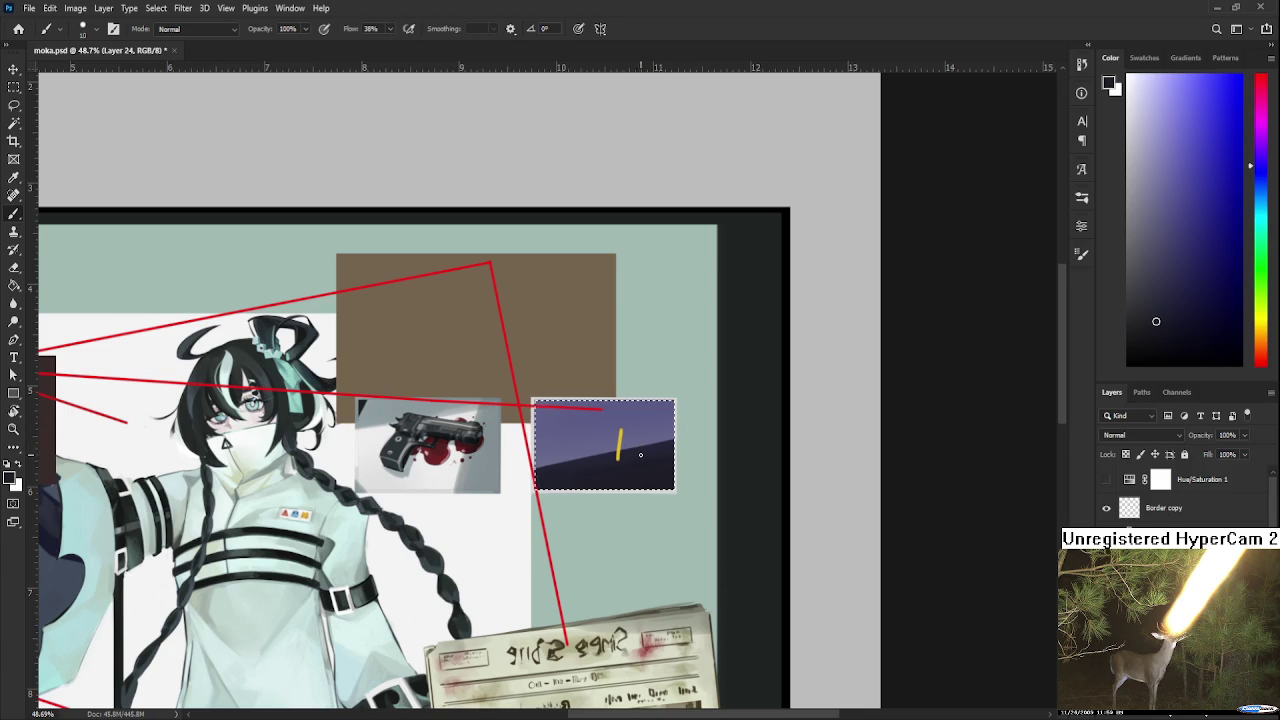
scroll(632, 430, down, 1)
key(ctrl+z)
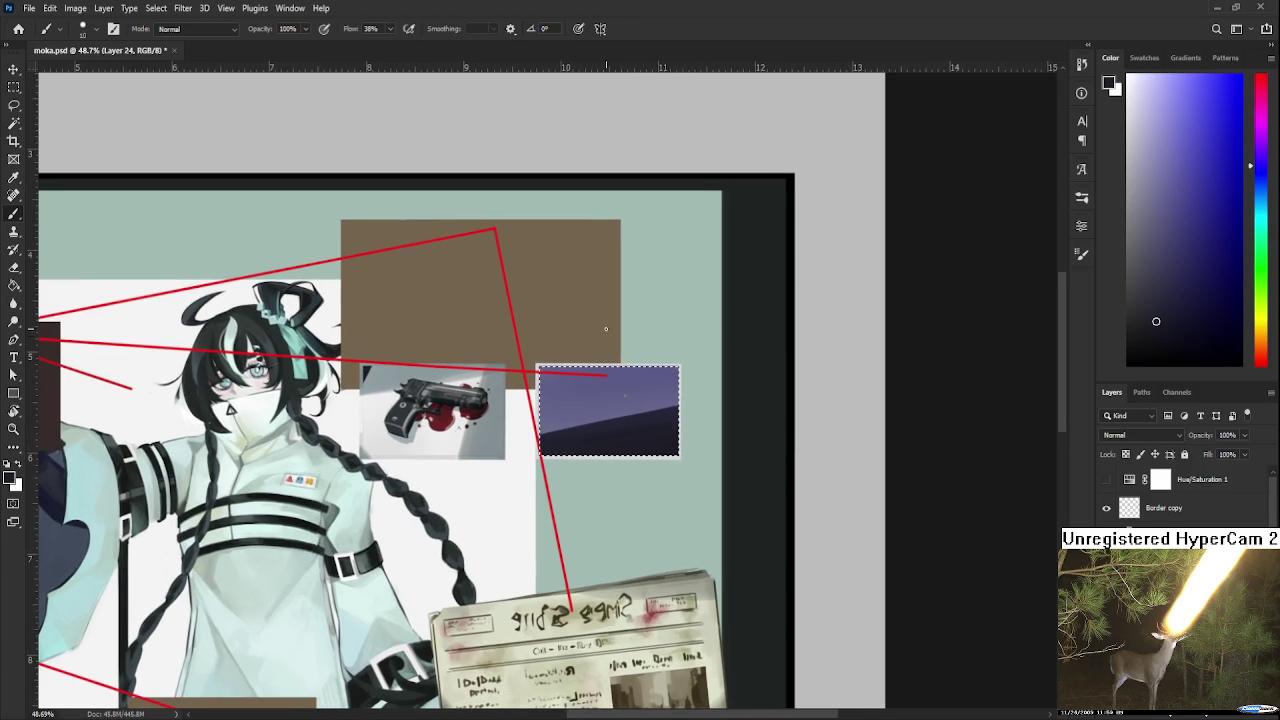
key(bracketright)
- Set the paint colour to a lighter orange-yellow
drag(755, 516, 710, 470)
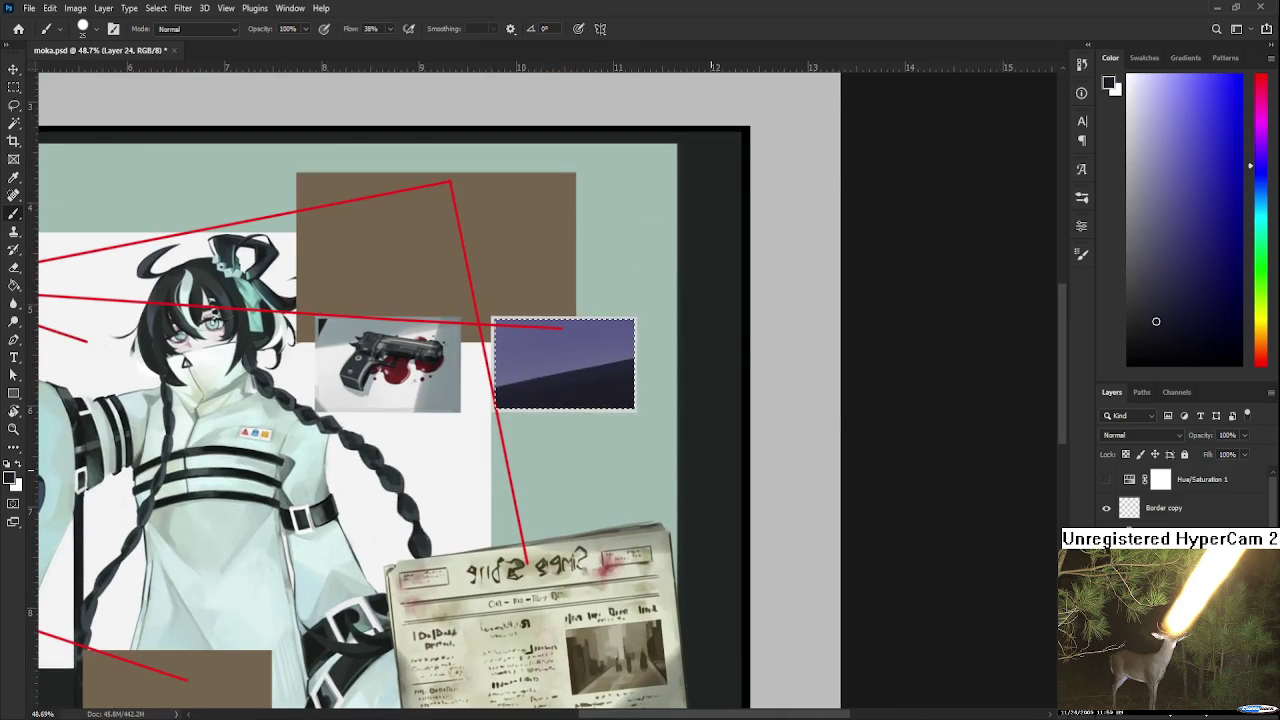
click(1262, 324)
click(1217, 114)
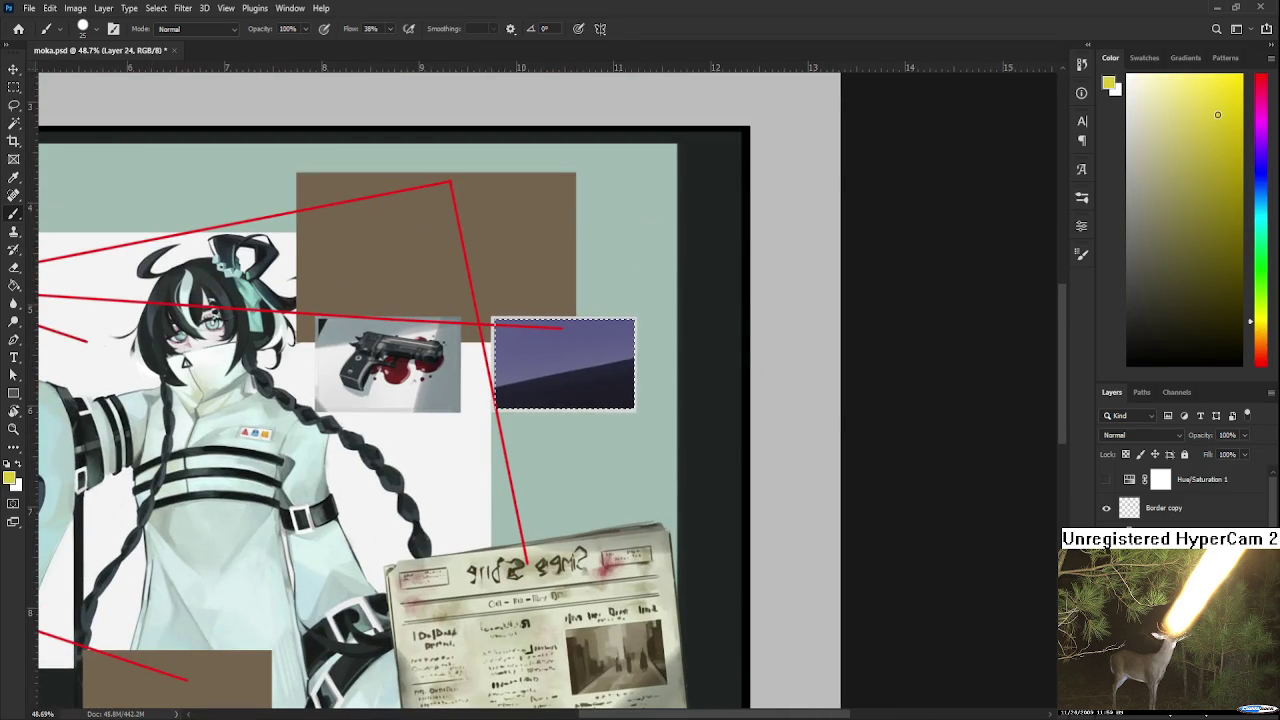
drag(1262, 322, 1262, 330)
click(1218, 105)
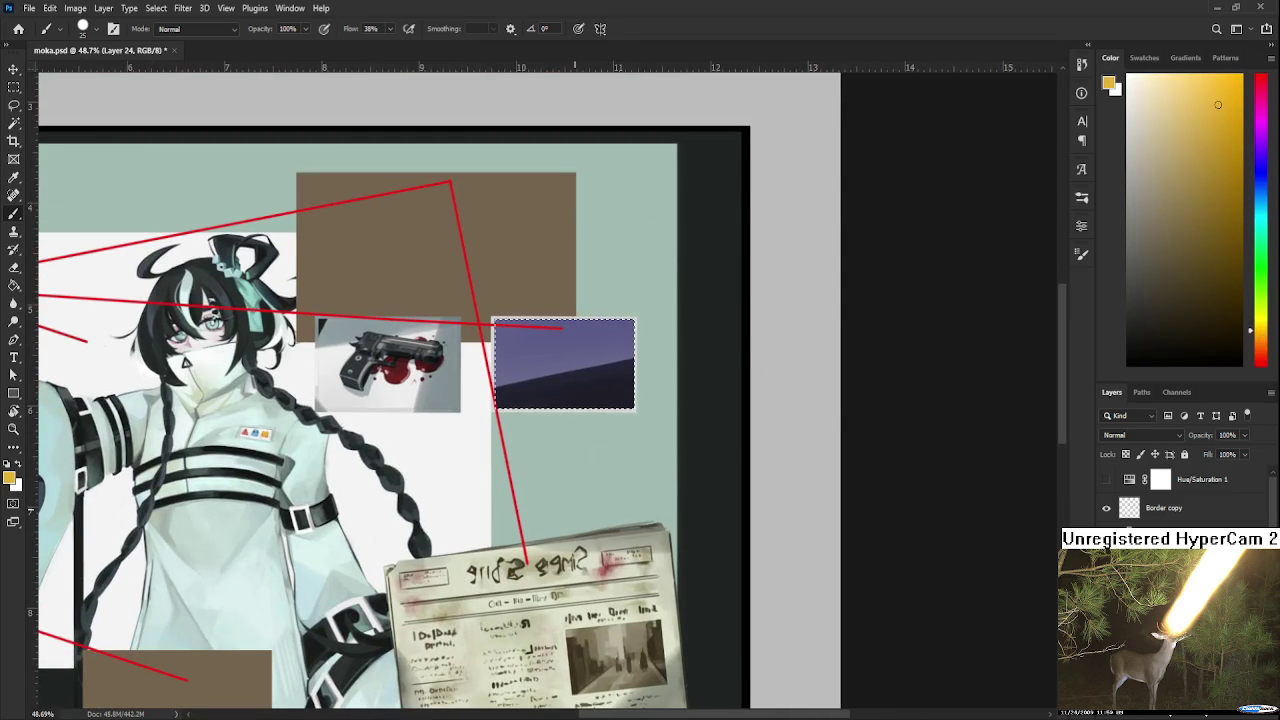
- Reselect the purple photo's area and try, then undo, yellow blob strokes
key(ctrl+d)
key(ctrl+z)
scroll(651, 466, down, 2)
scroll(630, 478, up, 2)
scroll(594, 449, up, 2)
mouse_move(611, 438)
mouse_down()
mouse_move(612, 426)
mouse_move(632, 430)
mouse_move(620, 450)
mouse_move(624, 428)
mouse_up()
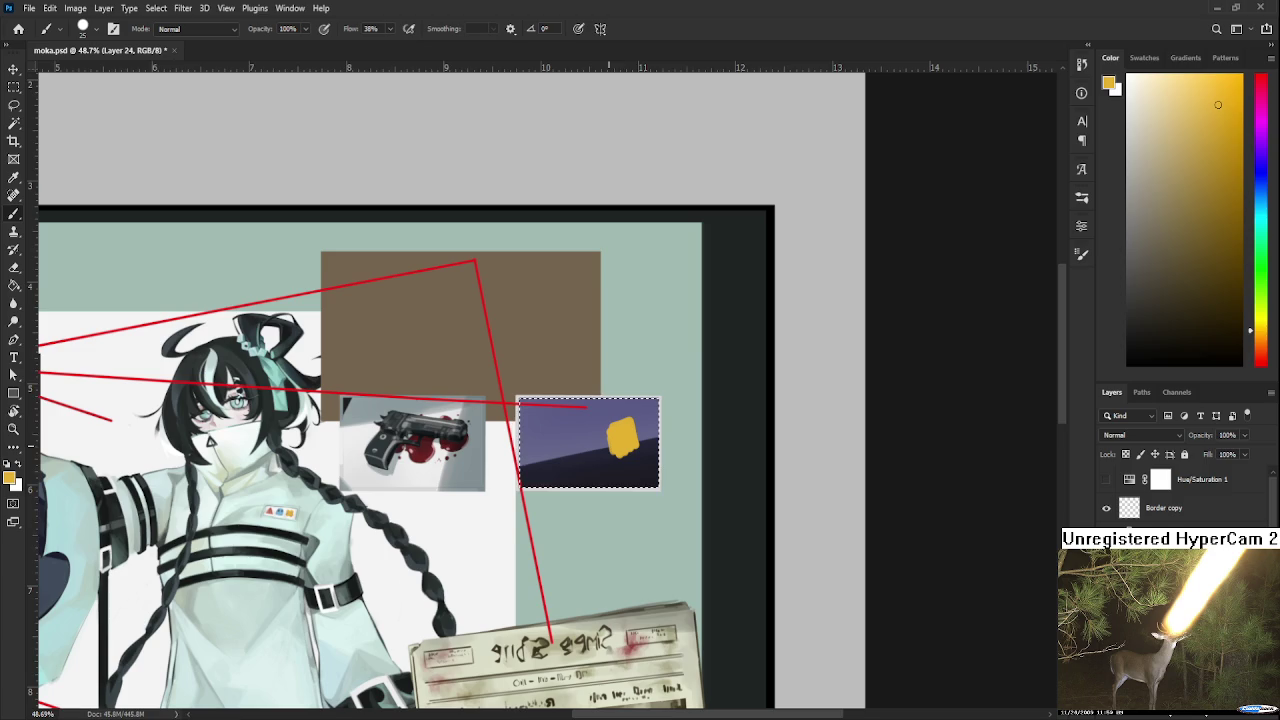
key(ctrl+z)
key(ctrl+z)
drag(611, 444, 606, 428)
key(ctrl+z)
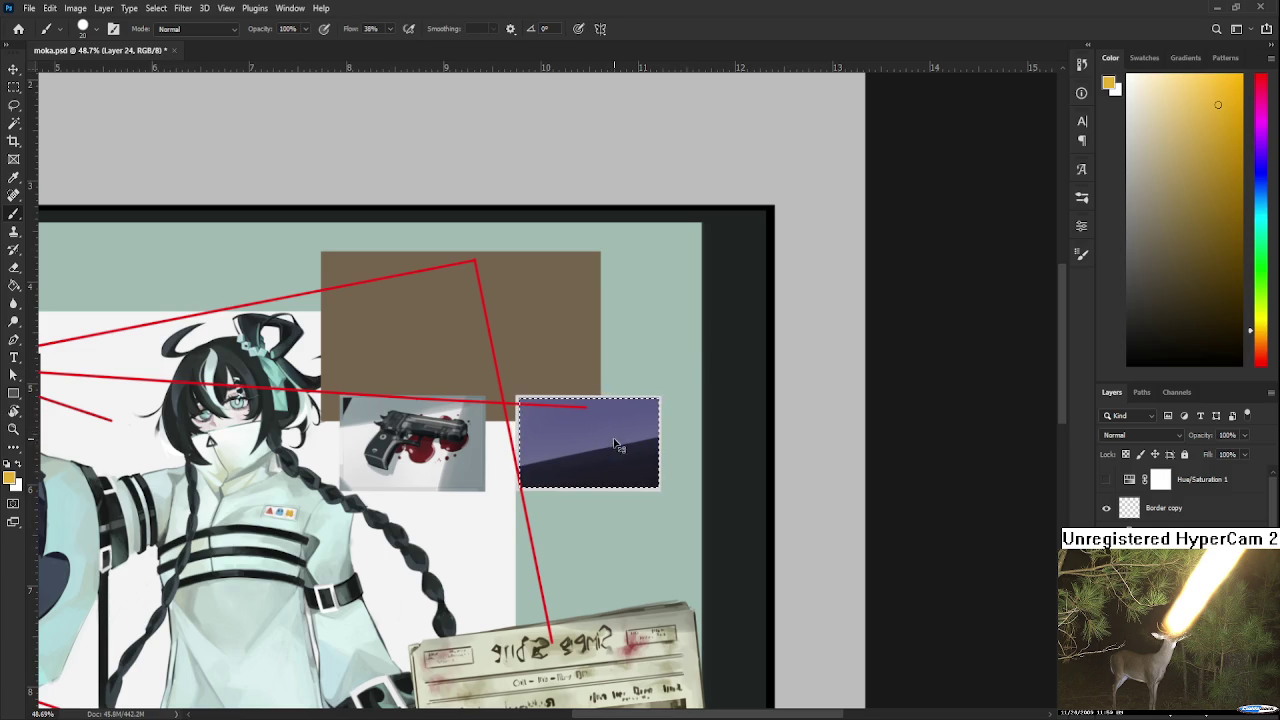
key(ctrl+z)
- Paint the card's left and top edges in yellow and reshape its lower-left side
mouse_move(600, 427)
mouse_down()
mouse_move(606, 457)
mouse_move(627, 424)
mouse_up()
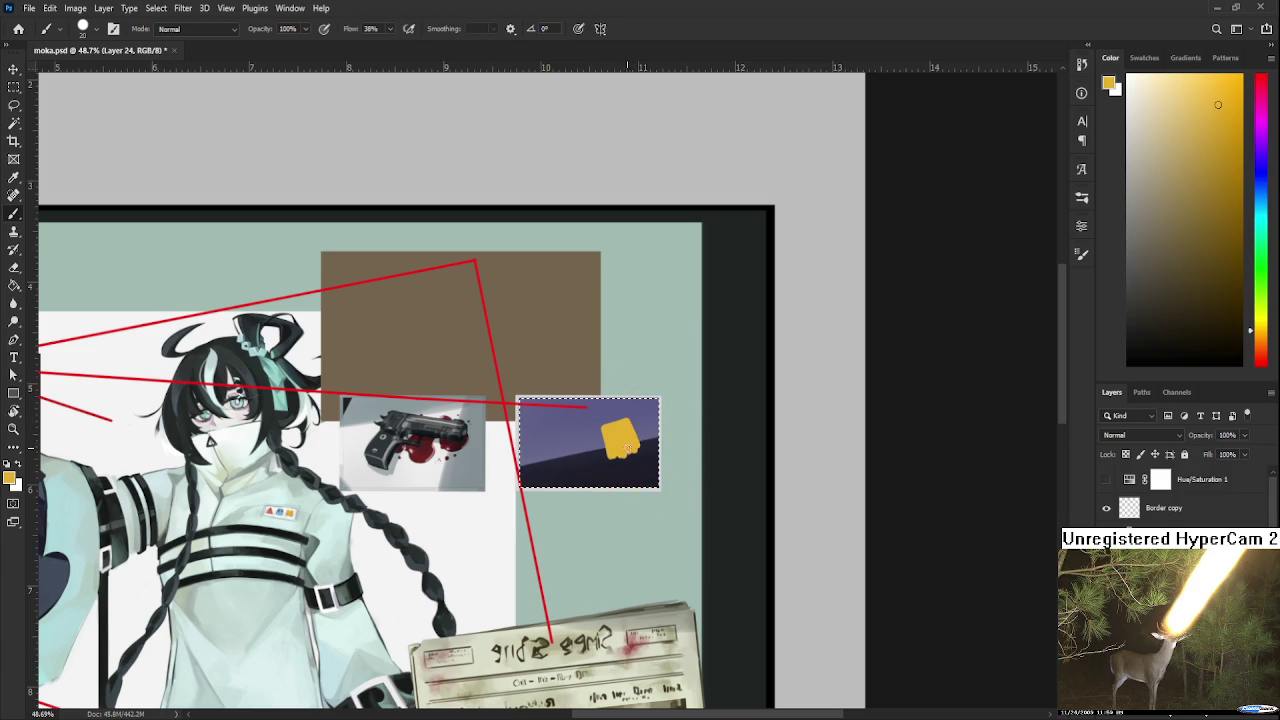
alt+click(610, 467)
alt+click(647, 442)
alt+click(636, 445)
drag(613, 454, 615, 468)
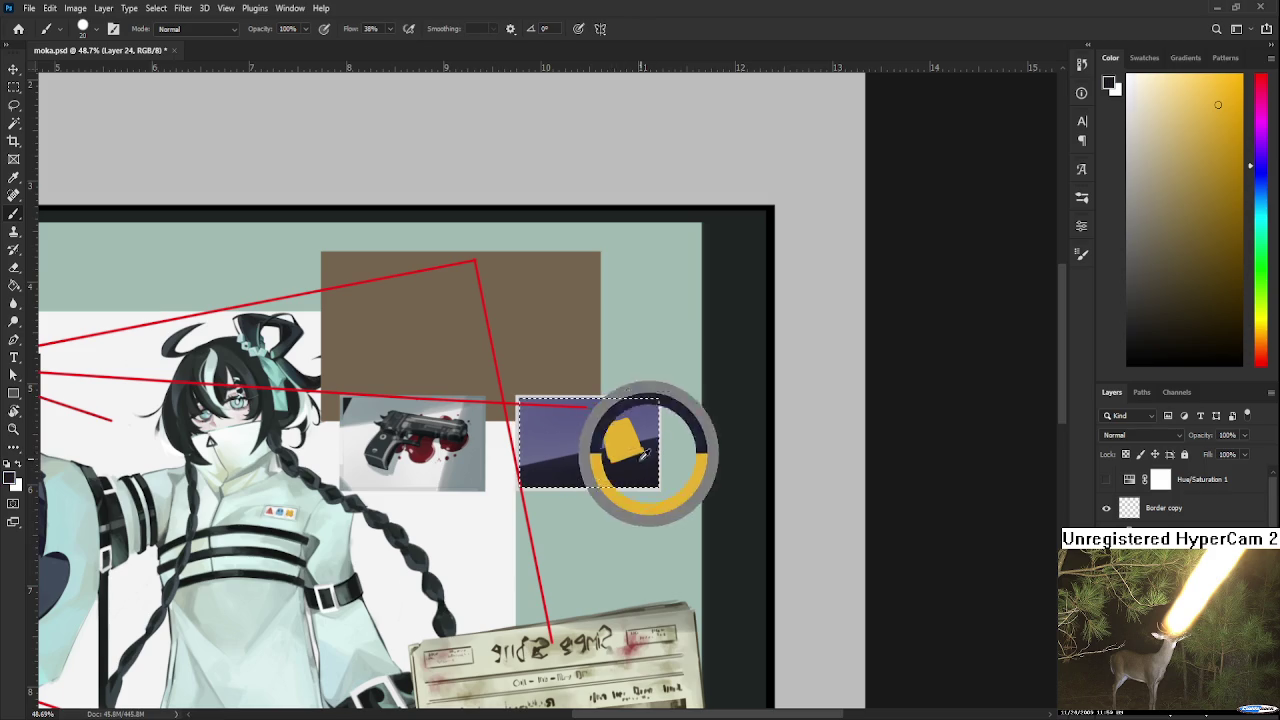
alt+click(621, 462)
alt+click(600, 436)
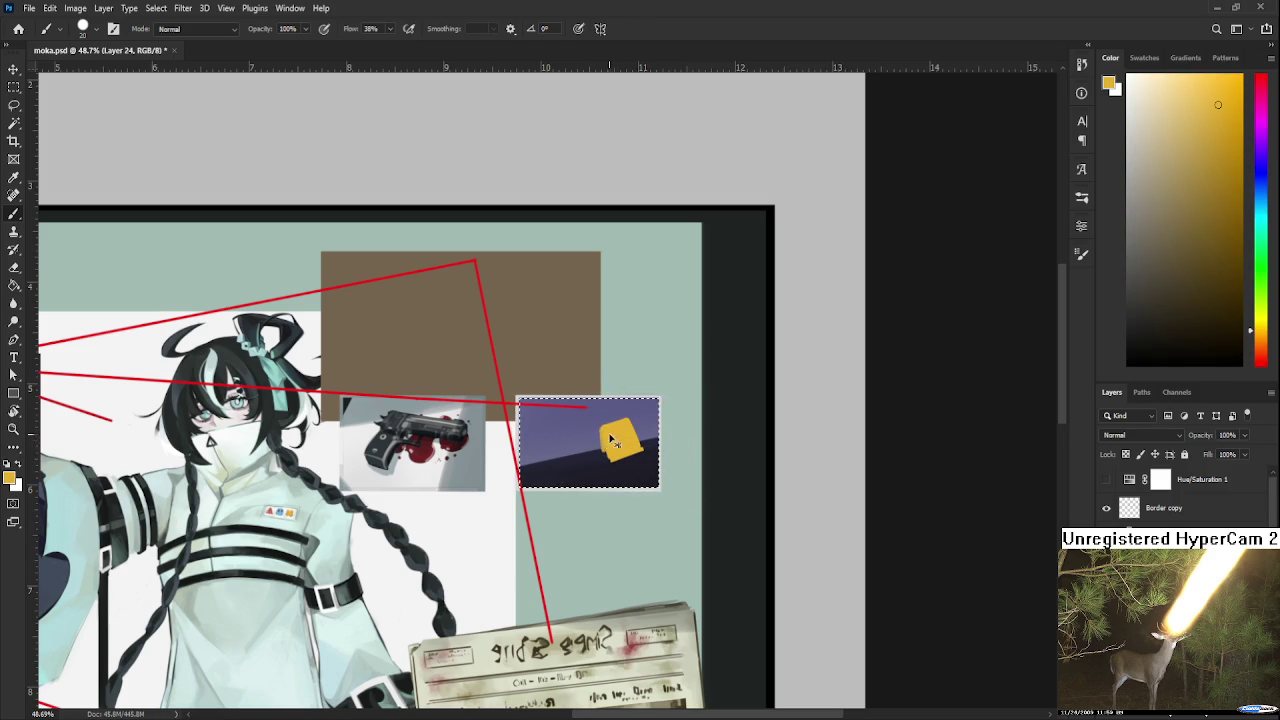
drag(601, 429, 603, 450)
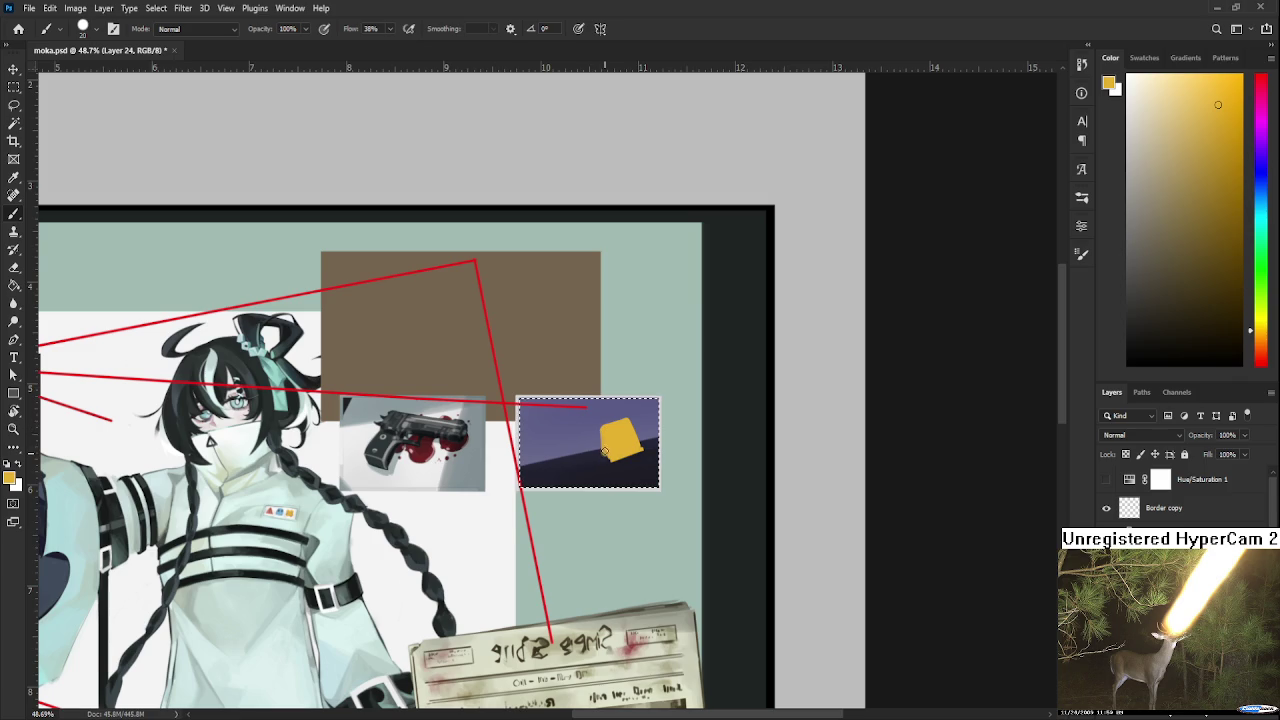
- Eyedrop alternating dark purple and yellow from the patch to refine its edges
alt+click(604, 456)
alt+click(611, 440)
alt+click(616, 467)
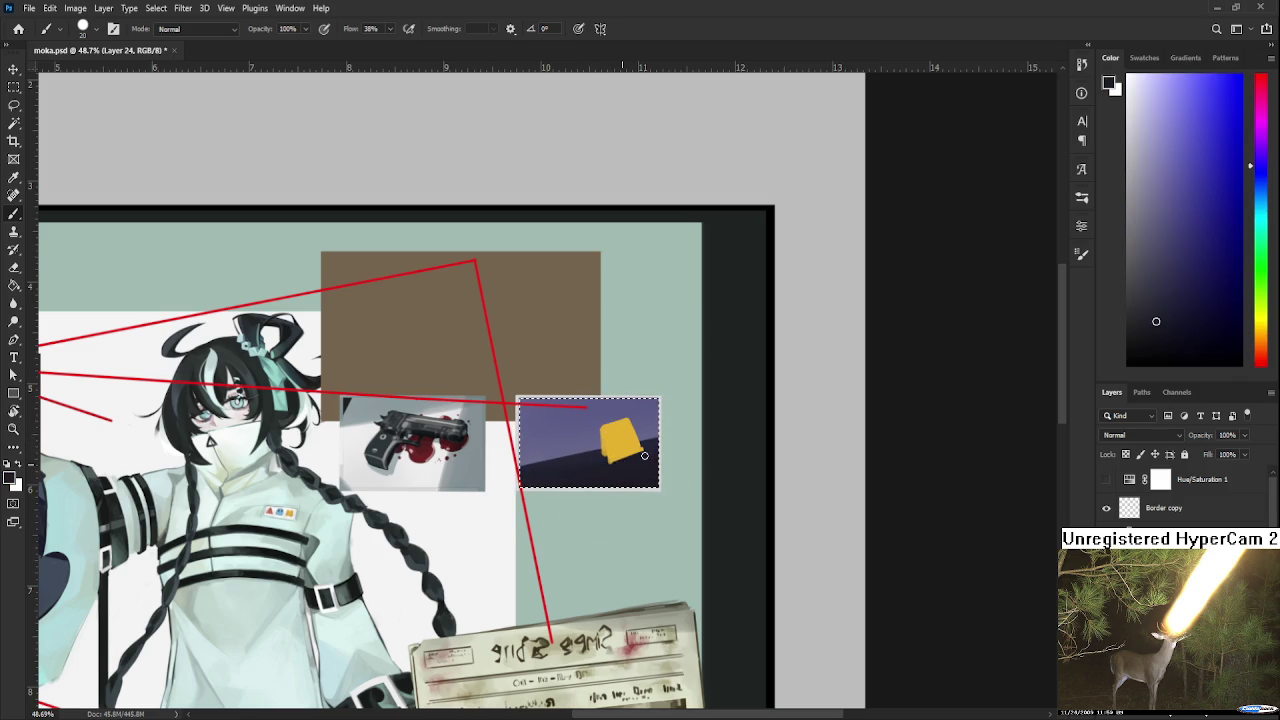
alt+click(616, 455)
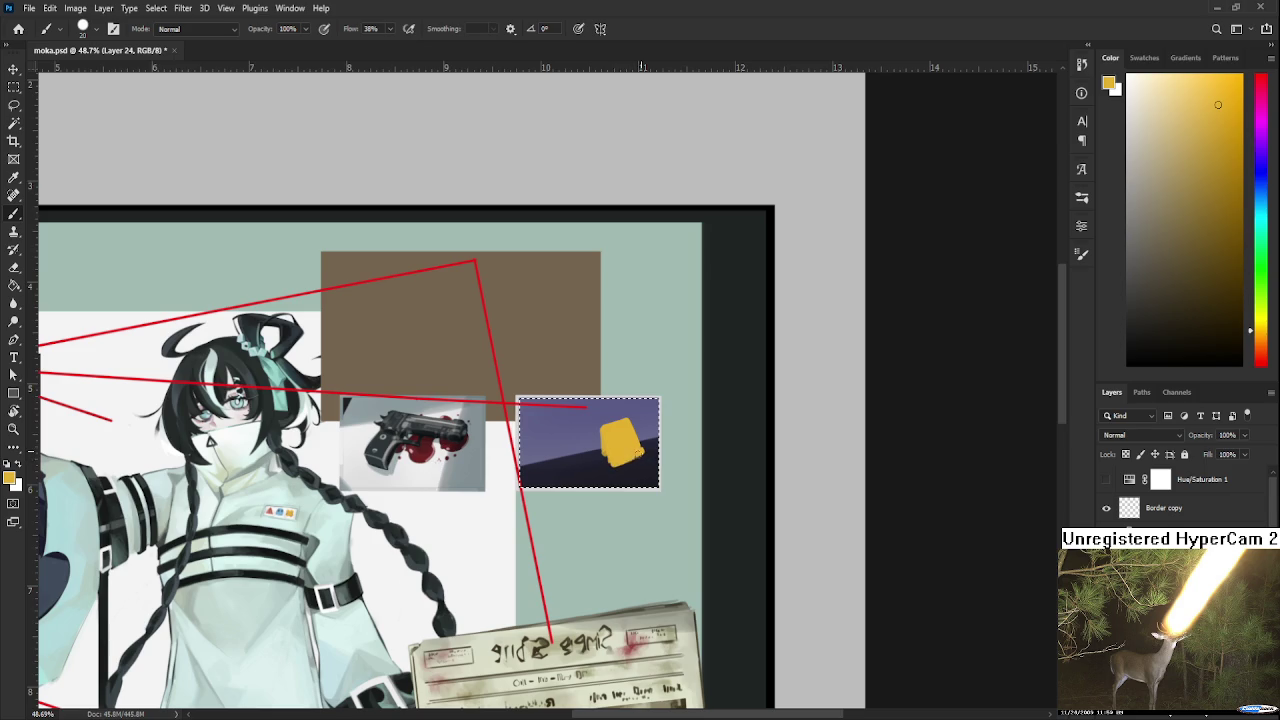
alt+click(614, 466)
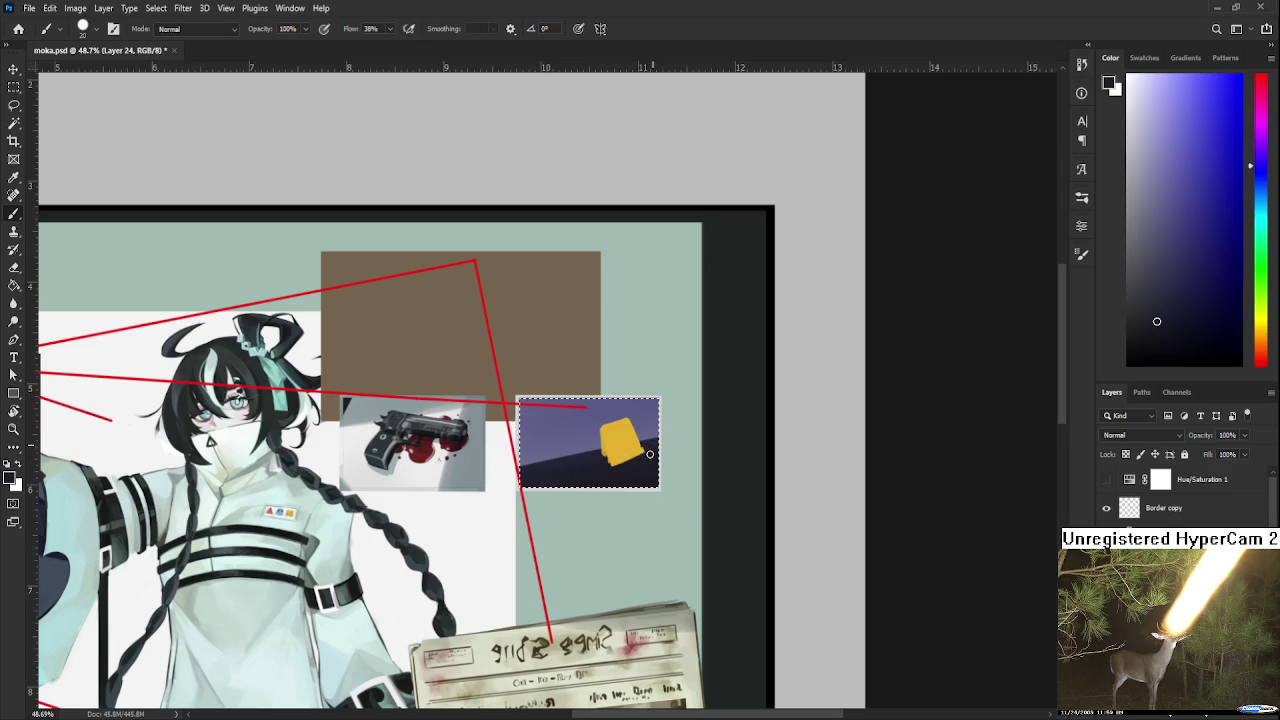
alt+click(607, 470)
alt+click(606, 431)
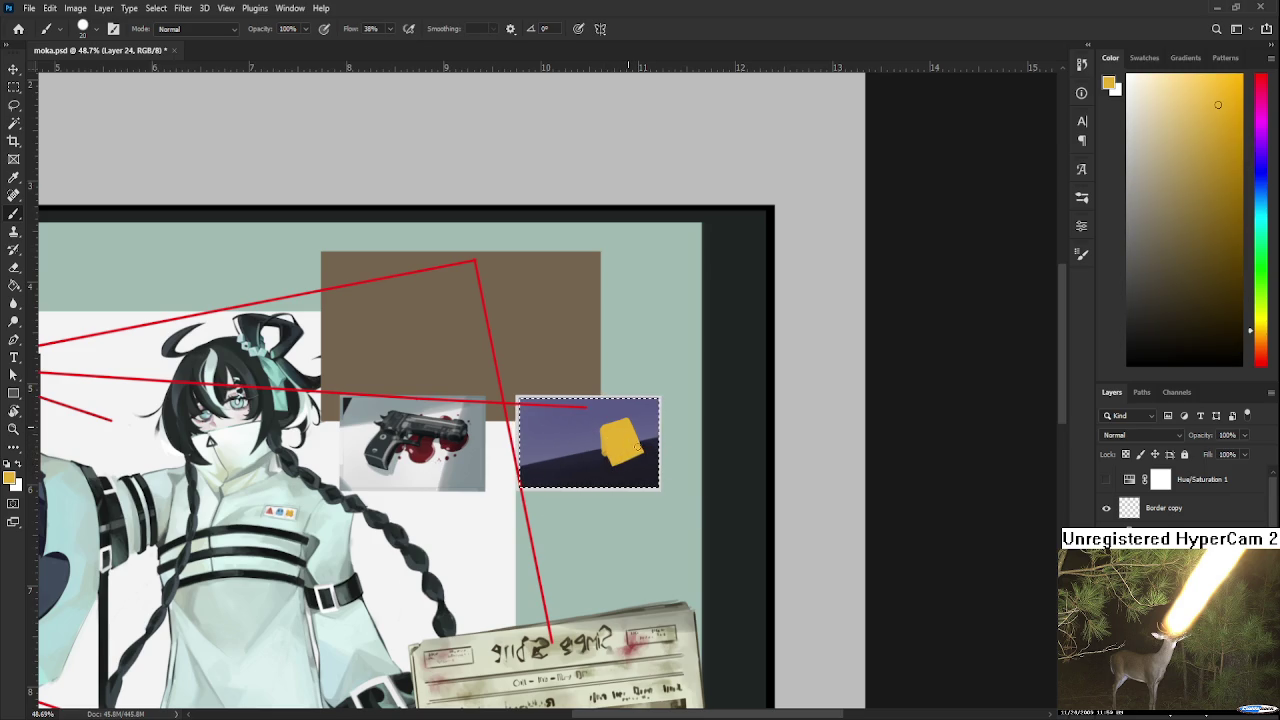
alt+click(602, 420)
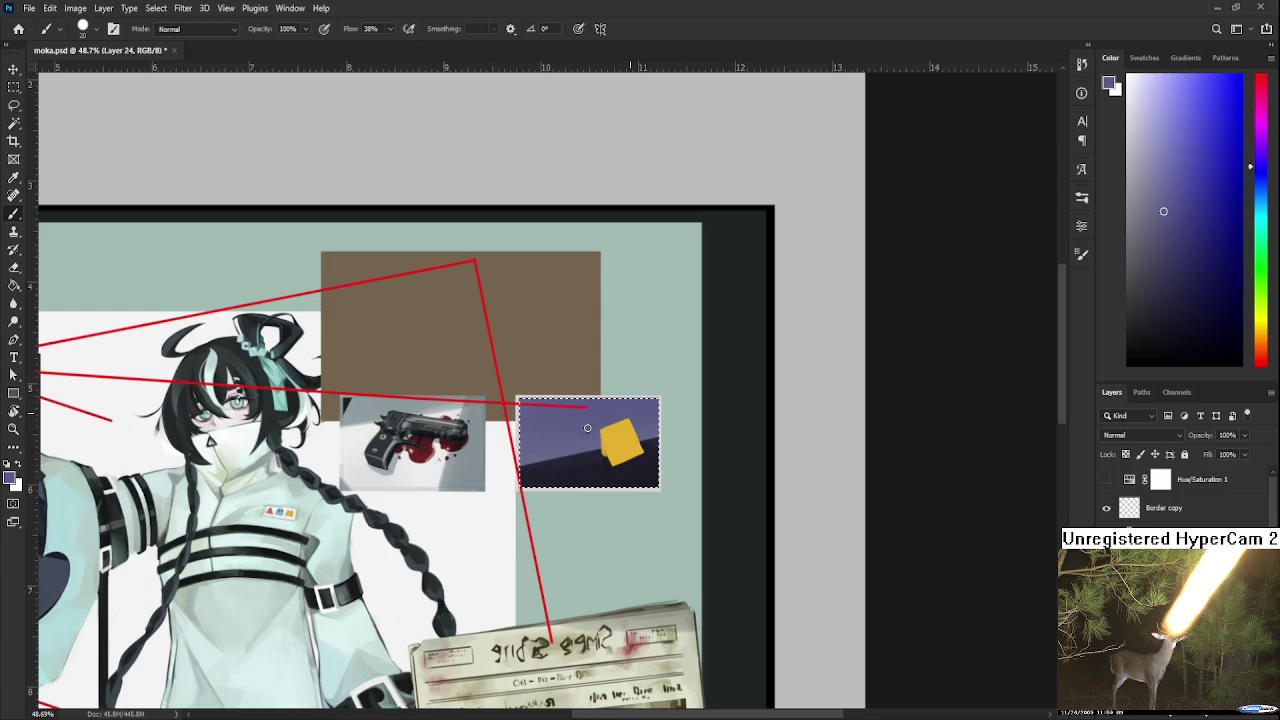
- Bring the inset into close view and clear the old yellow shape
scroll(621, 397, down, 2)
scroll(621, 397, down, 2)
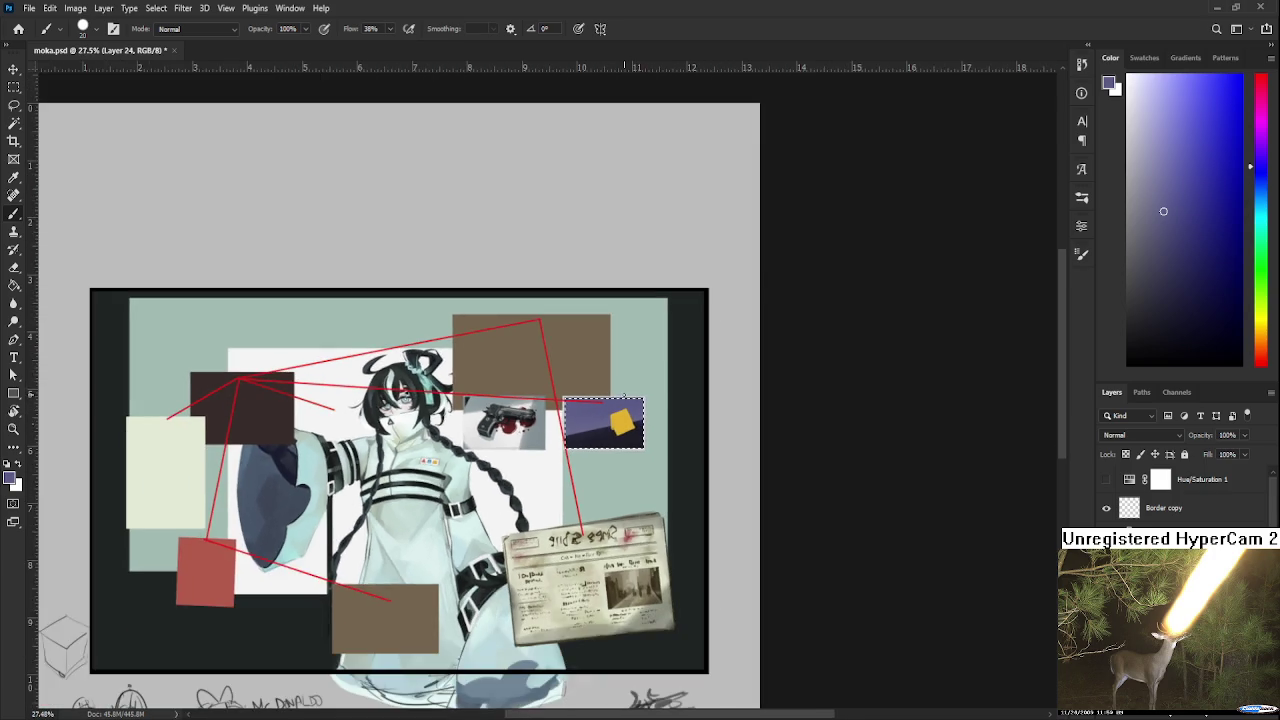
scroll(624, 397, down, 1)
scroll(700, 392, up, 1)
scroll(721, 391, up, 2)
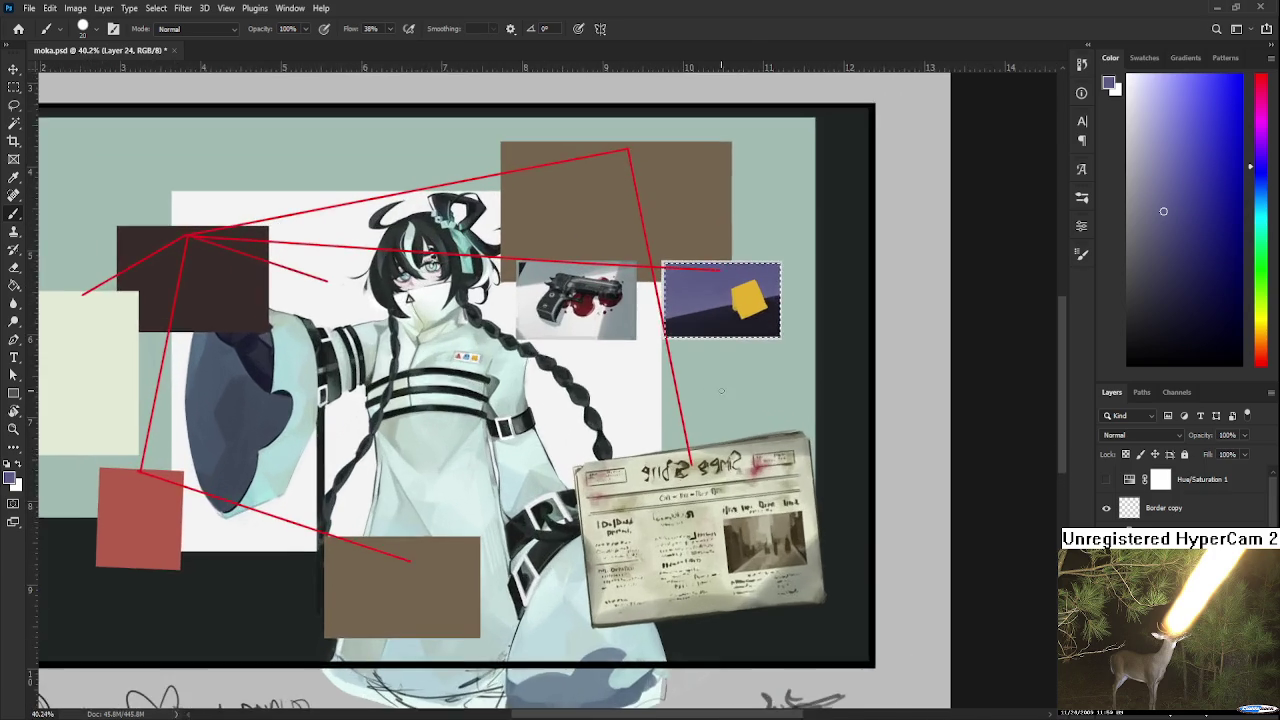
drag(721, 391, 614, 537)
scroll(650, 450, up, 2)
scroll(659, 454, up, 2)
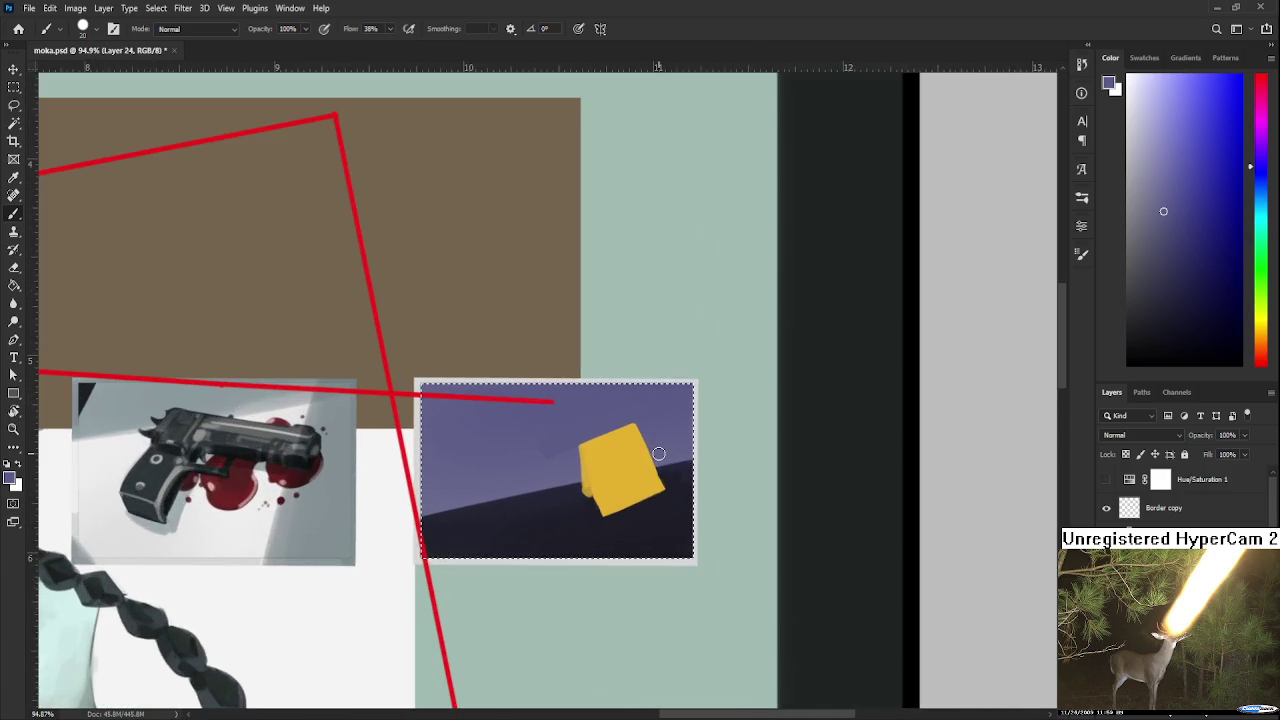
scroll(658, 453, up, 1)
scroll(658, 453, down, 1)
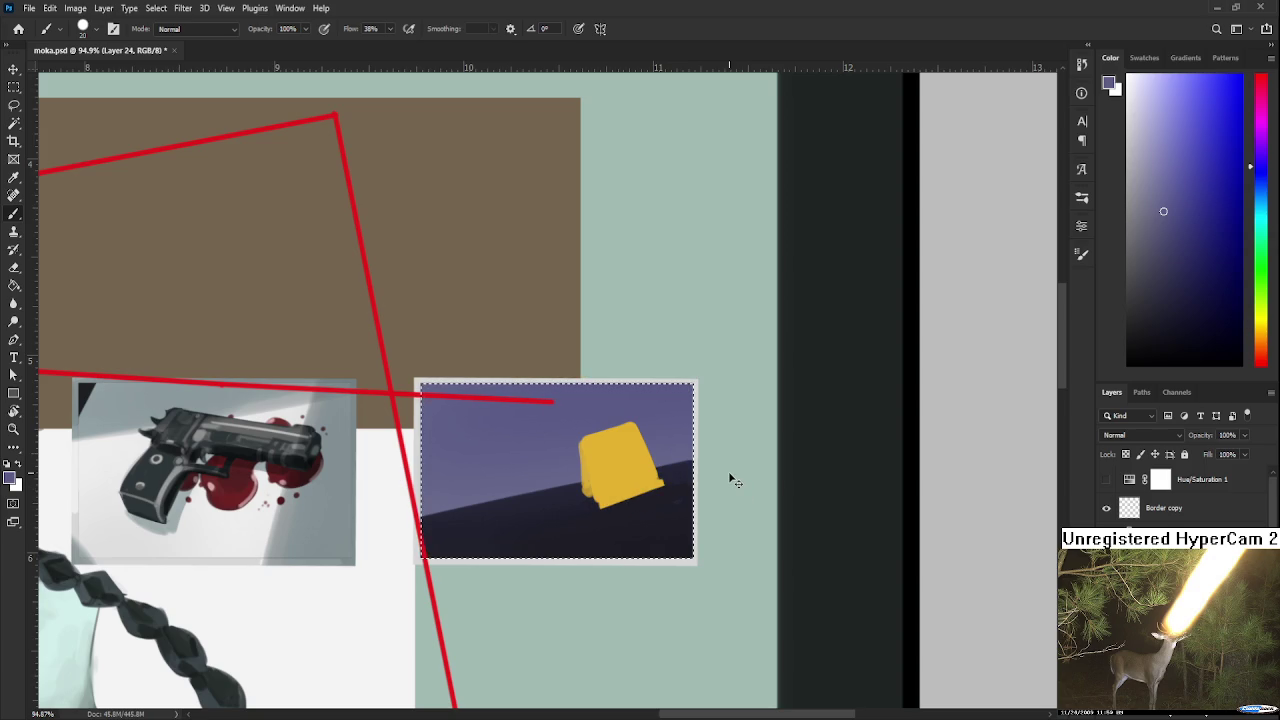
key(ctrl+z)
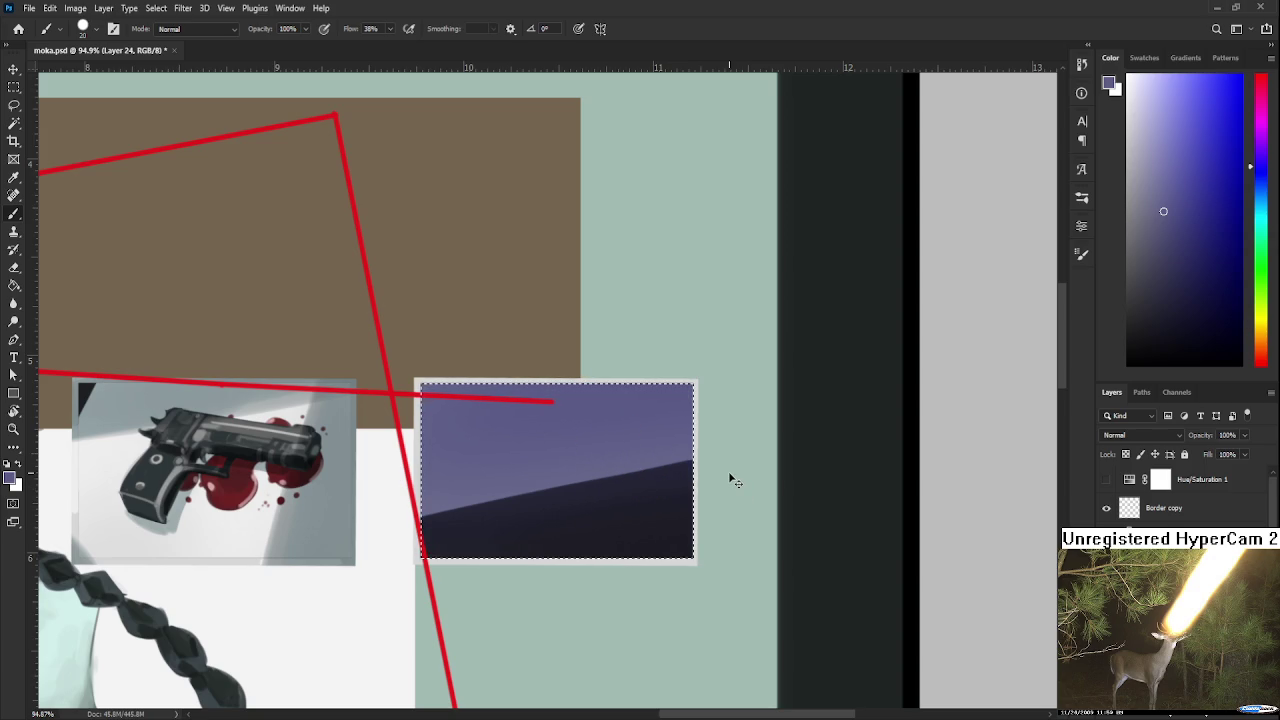
key(ctrl+z)
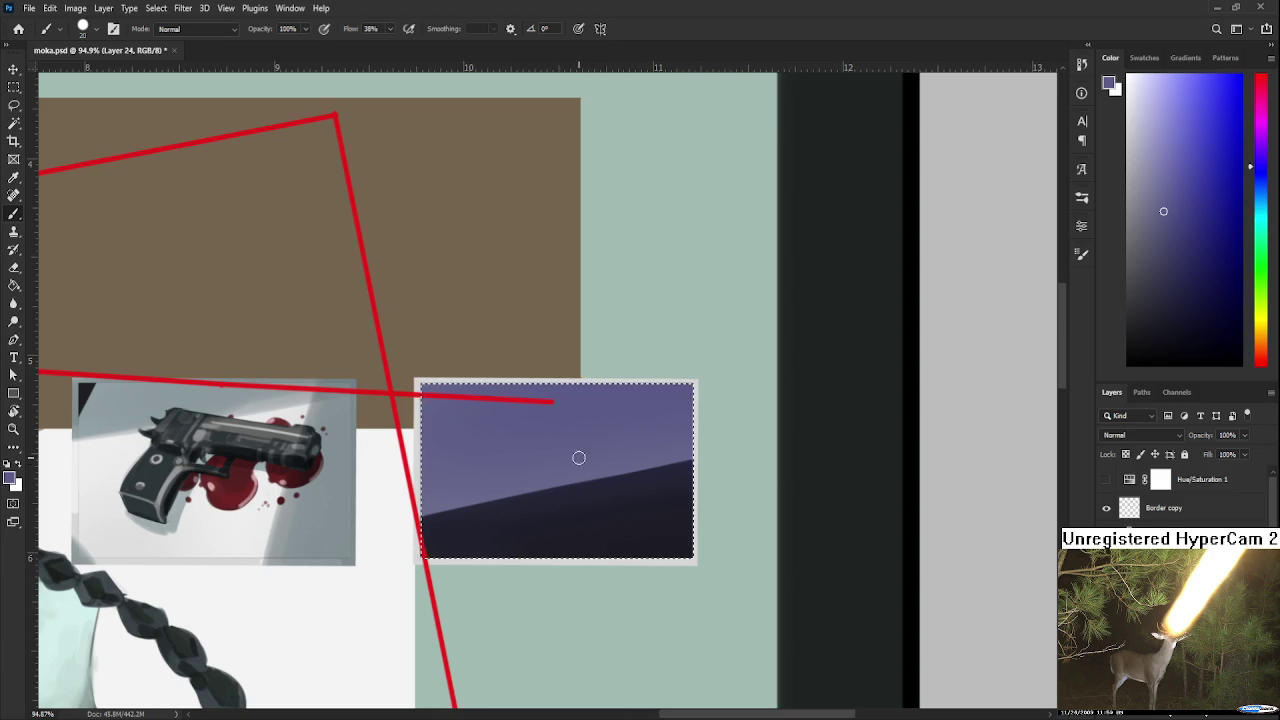
- Discard a trial light-purple stroke and pick yellow as the paint colour
drag(550, 452, 551, 515)
key(ctrl+z)
click(1263, 327)
click(1217, 107)
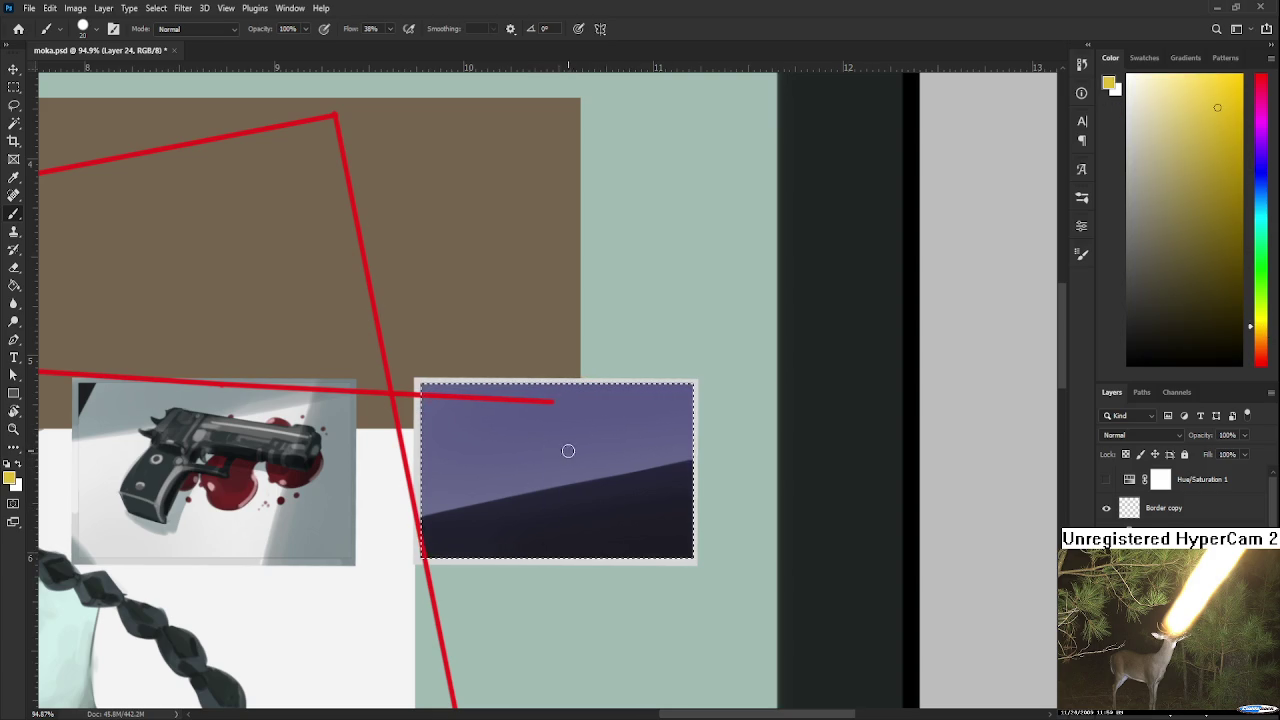
- Try and undo first card strokes, then nudge the yellow toward orange
drag(563, 452, 563, 520)
drag(562, 457, 605, 457)
key(ctrl+z)
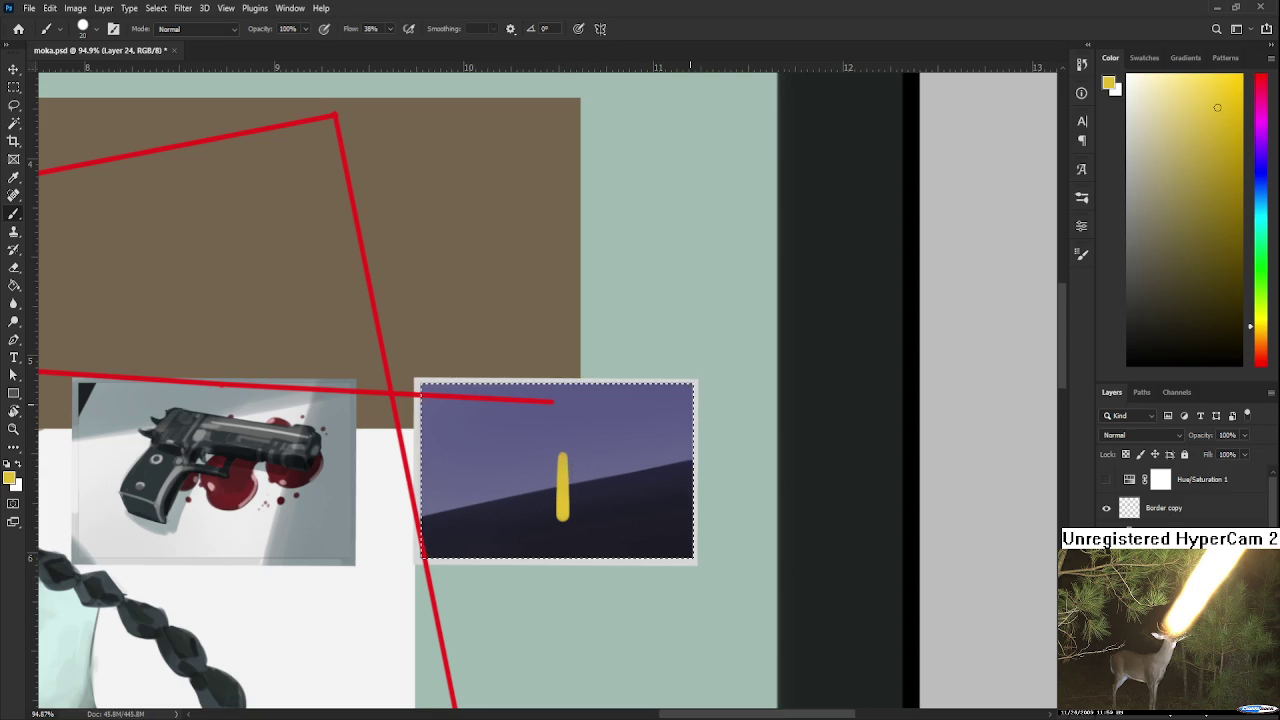
key(ctrl+z)
click(1261, 332)
drag(1261, 337, 1262, 336)
- Paint and fill the new upright yellow card, evening out its bottom edge
drag(609, 463, 609, 423)
key(ctrl+z)
mouse_move(590, 498)
mouse_down()
mouse_move(590, 442)
mouse_move(625, 435)
mouse_move(630, 500)
mouse_up()
key(ctrl+z)
mouse_move(614, 446)
mouse_down()
mouse_move(614, 490)
mouse_move(595, 473)
mouse_move(621, 457)
mouse_up()
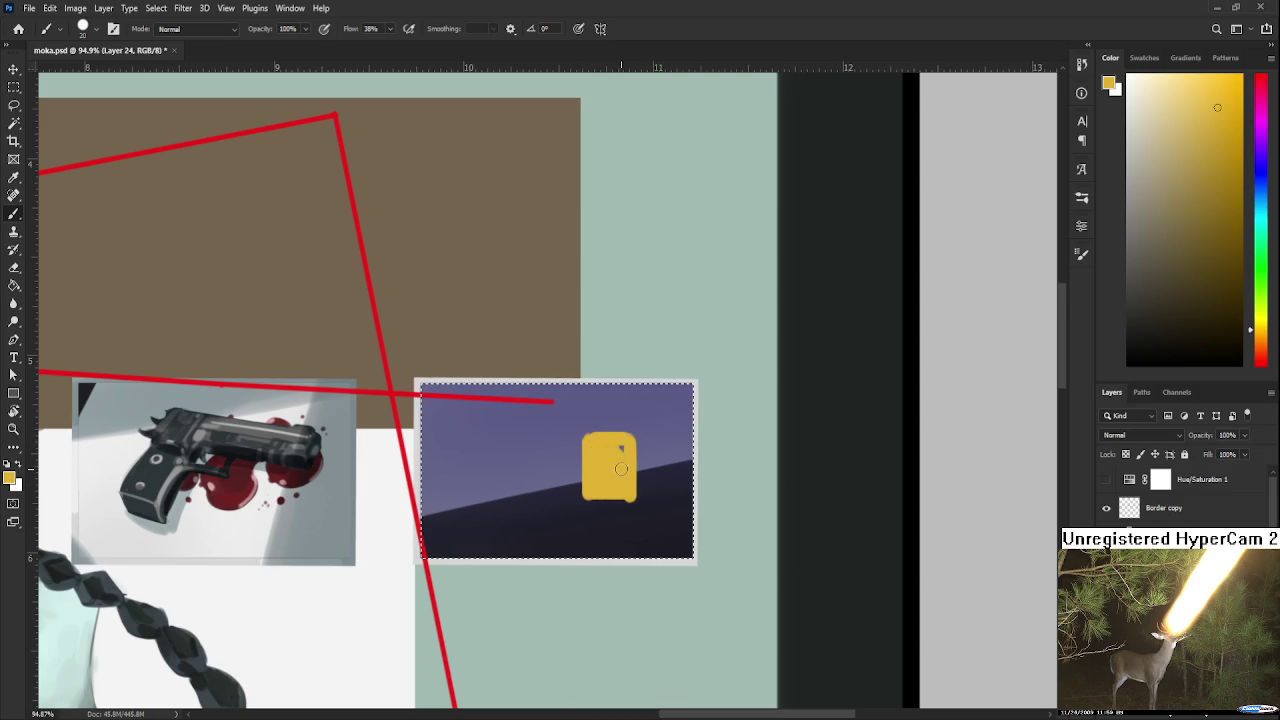
drag(628, 500, 590, 497)
- Erase the yellow card's left and top edges straight and square
key(e)
drag(582, 440, 582, 502)
mouse_move(588, 434)
mouse_down()
mouse_move(636, 466)
mouse_move(637, 510)
mouse_move(623, 515)
mouse_move(672, 513)
mouse_up()
key(l)
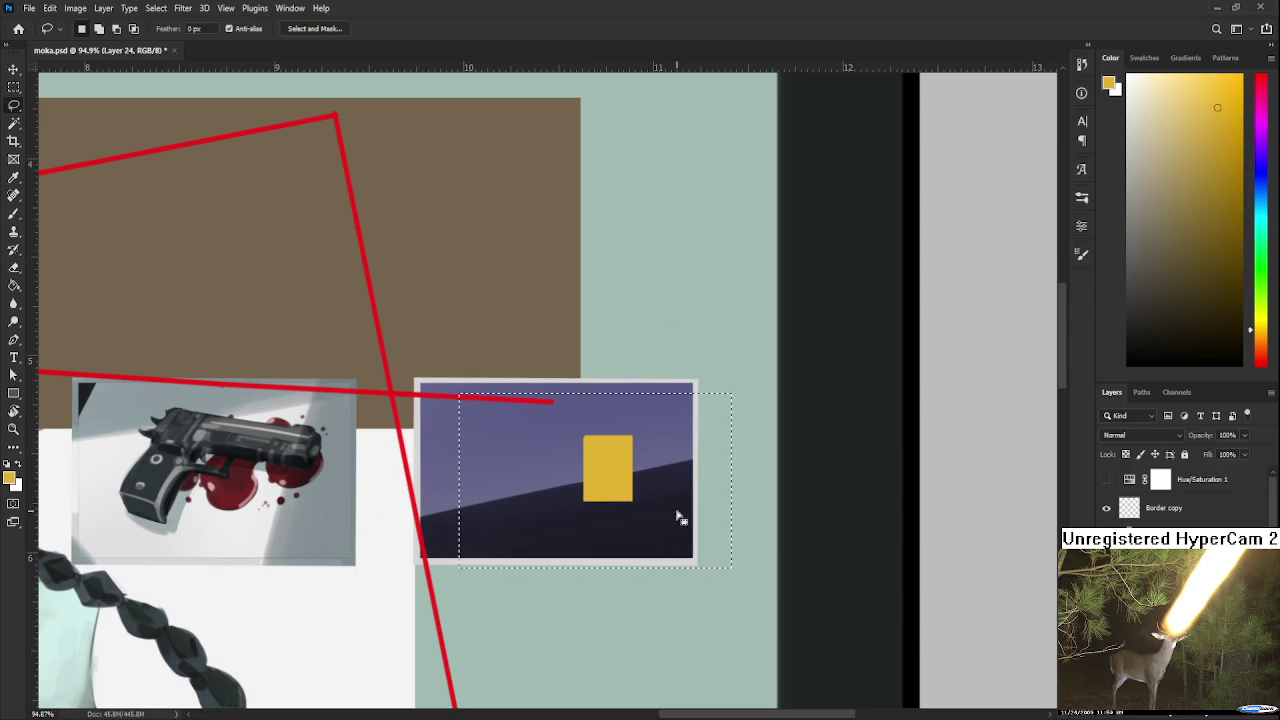
- Lasso the yellow card and rotate it about -18.6°
click(740, 531)
drag(618, 533, 612, 530)
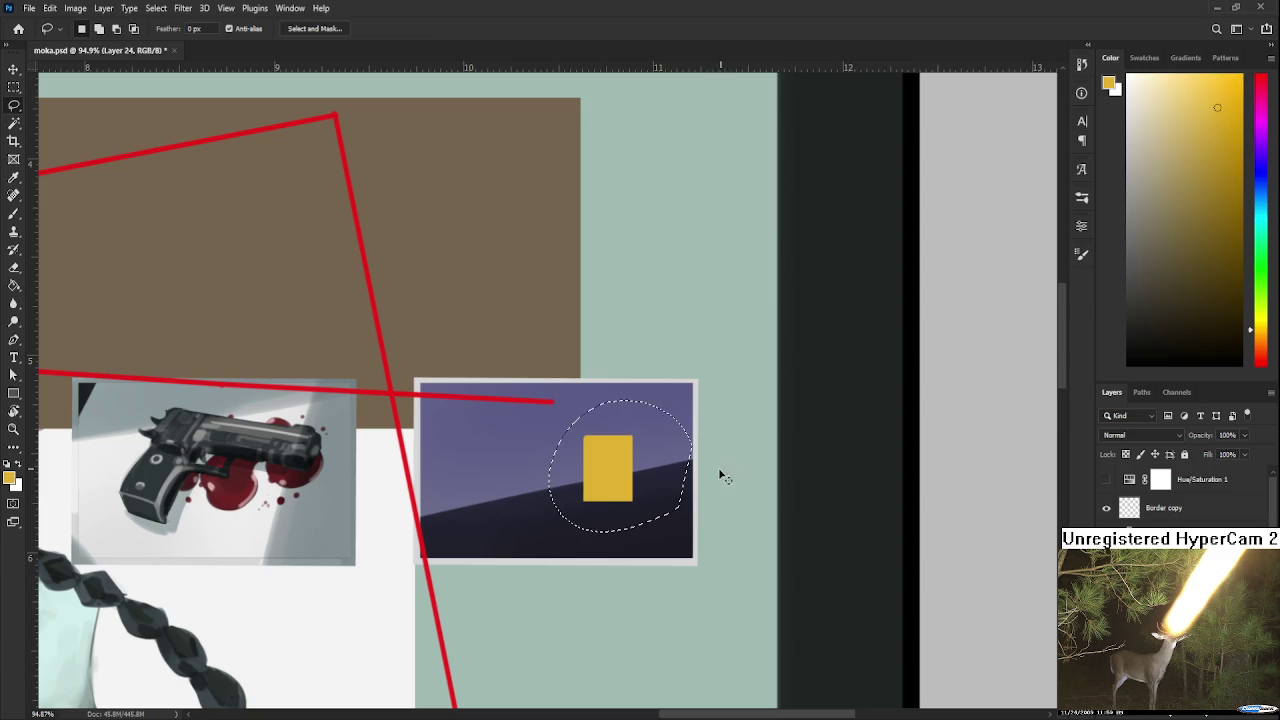
key(ctrl+t)
drag(723, 471, 700, 442)
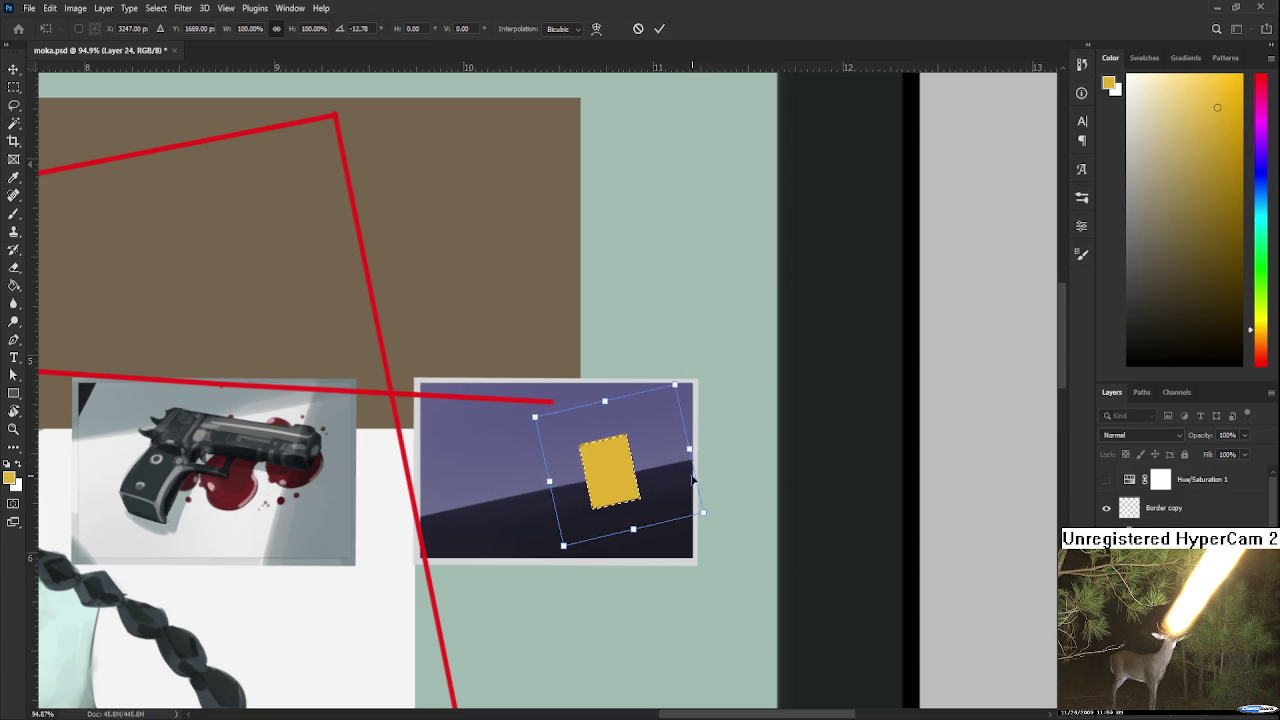
key(Return)
- Paint a lighter stripe along the card's left edge, undoing a trial erase there
key(b)
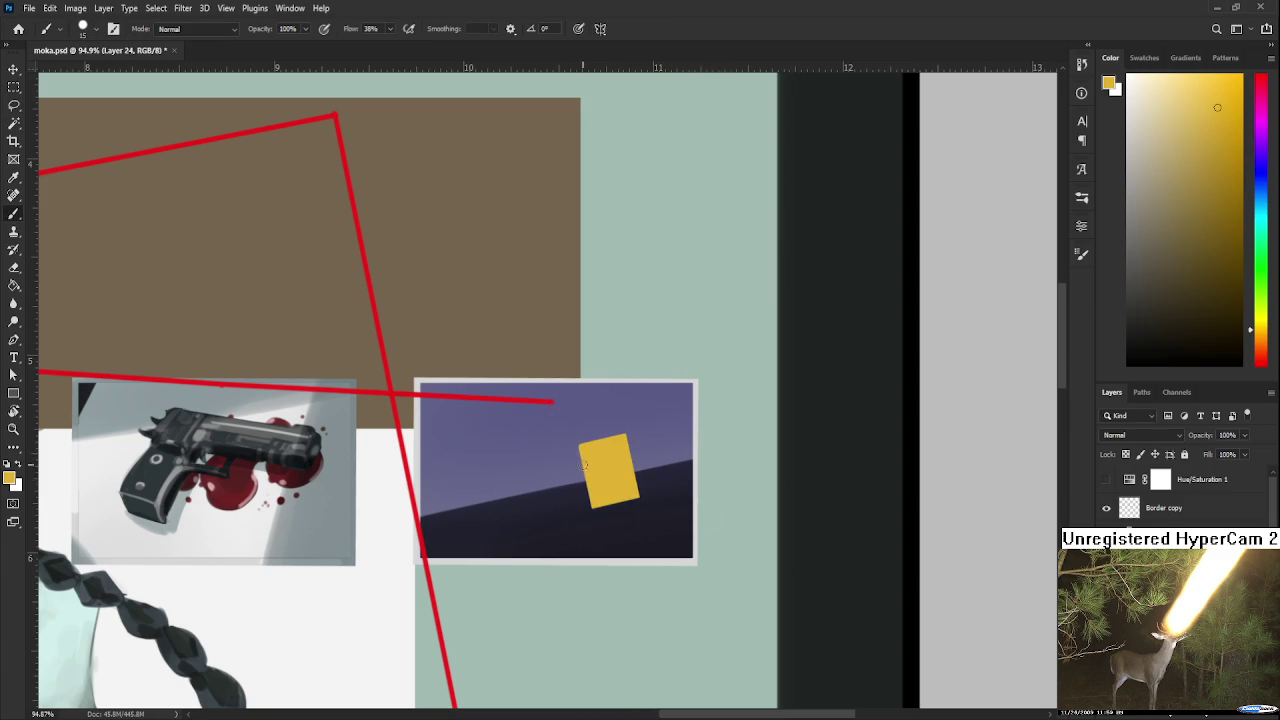
mouse_move(584, 444)
mouse_down()
mouse_move(591, 498)
mouse_move(585, 455)
mouse_up()
drag(582, 496, 581, 446)
key(e)
drag(578, 440, 580, 490)
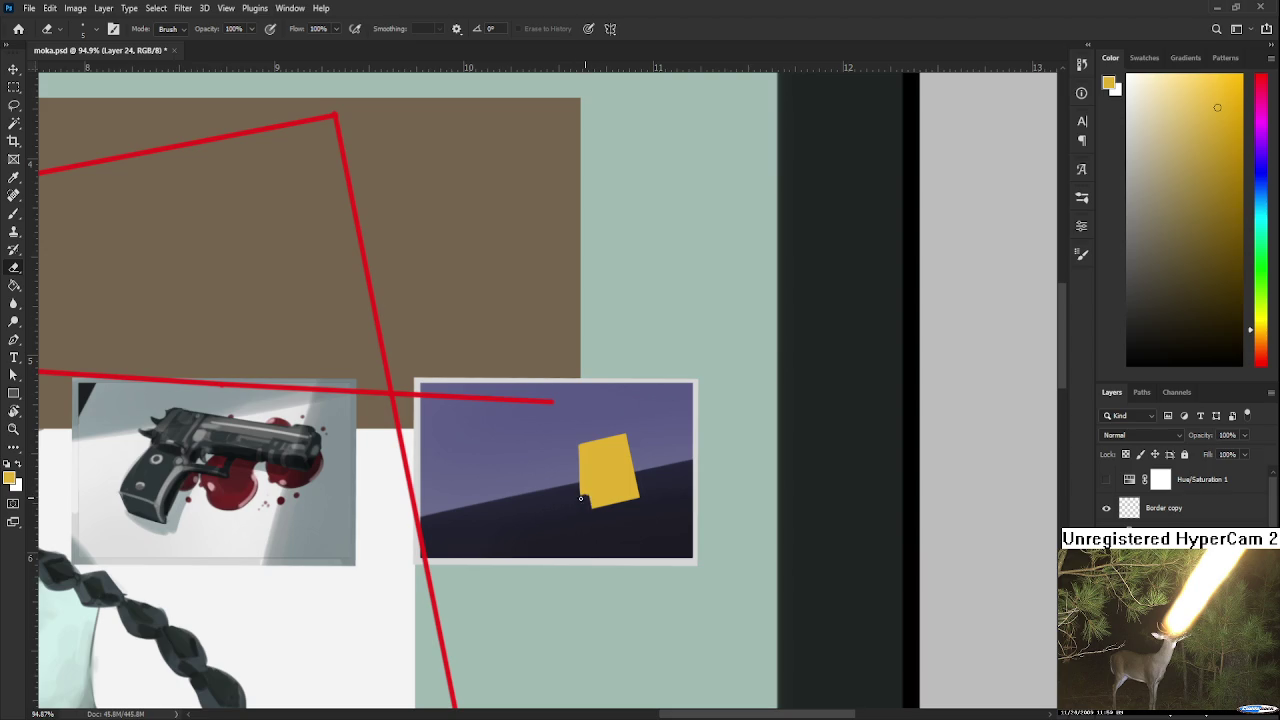
key(ctrl+z)
- Cut and fill a small notch at the card's lower-left corner
scroll(590, 520, down, 1)
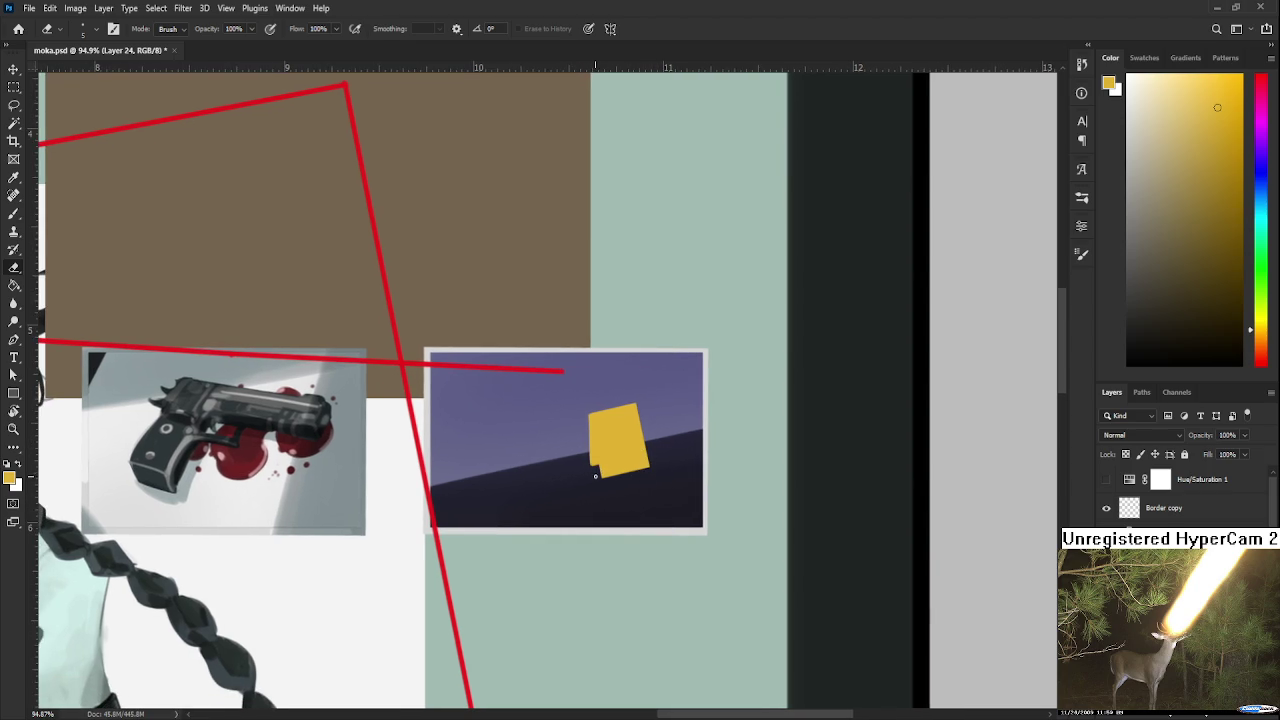
key(b)
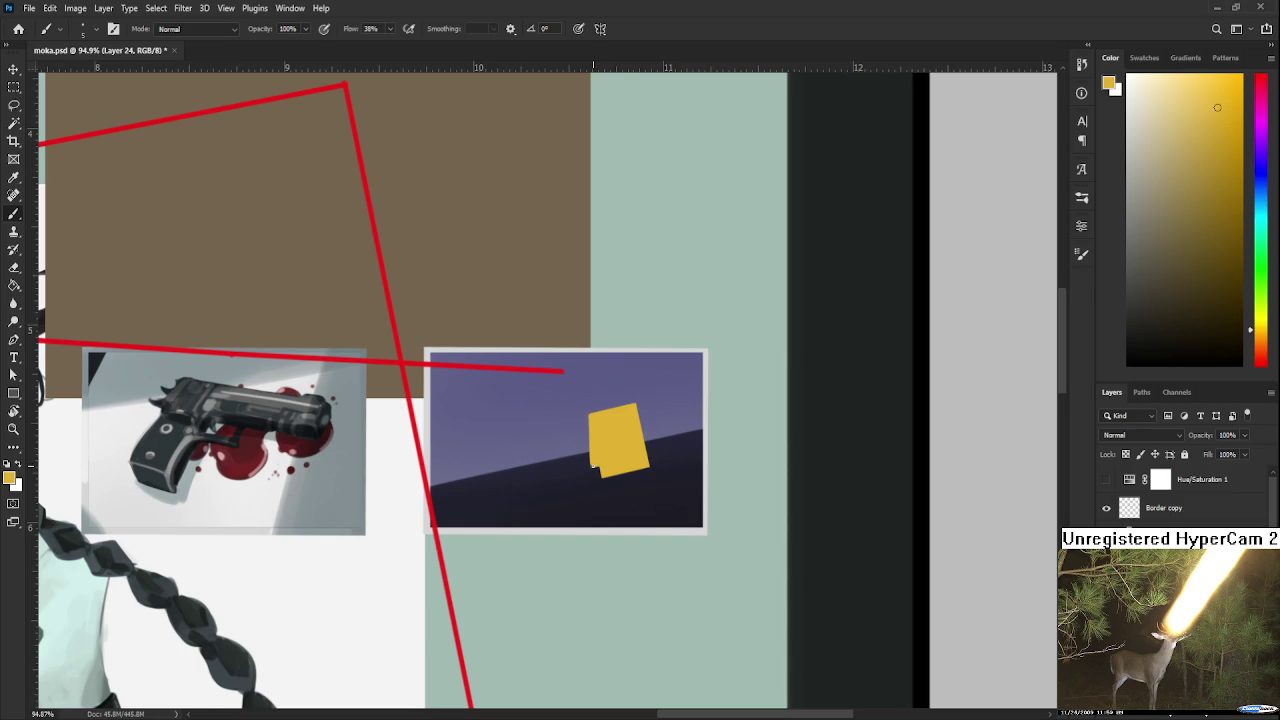
scroll(660, 460, up, 1)
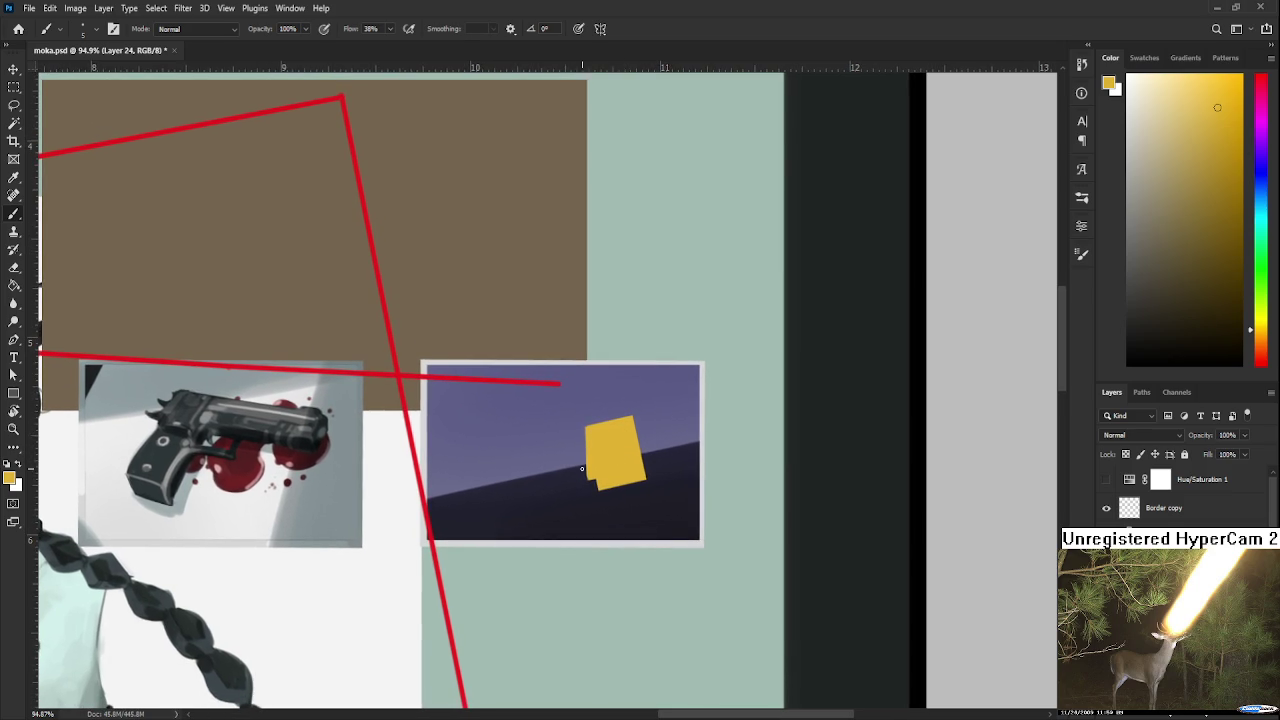
key(e)
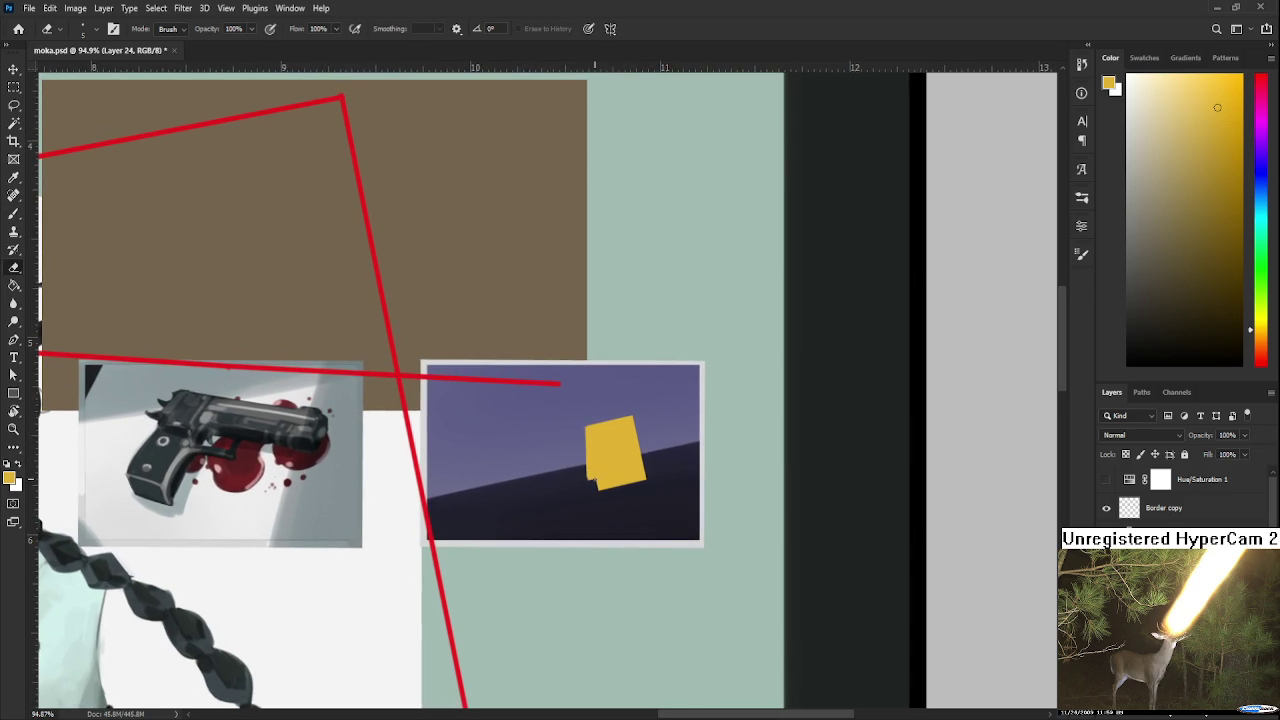
drag(607, 503, 629, 505)
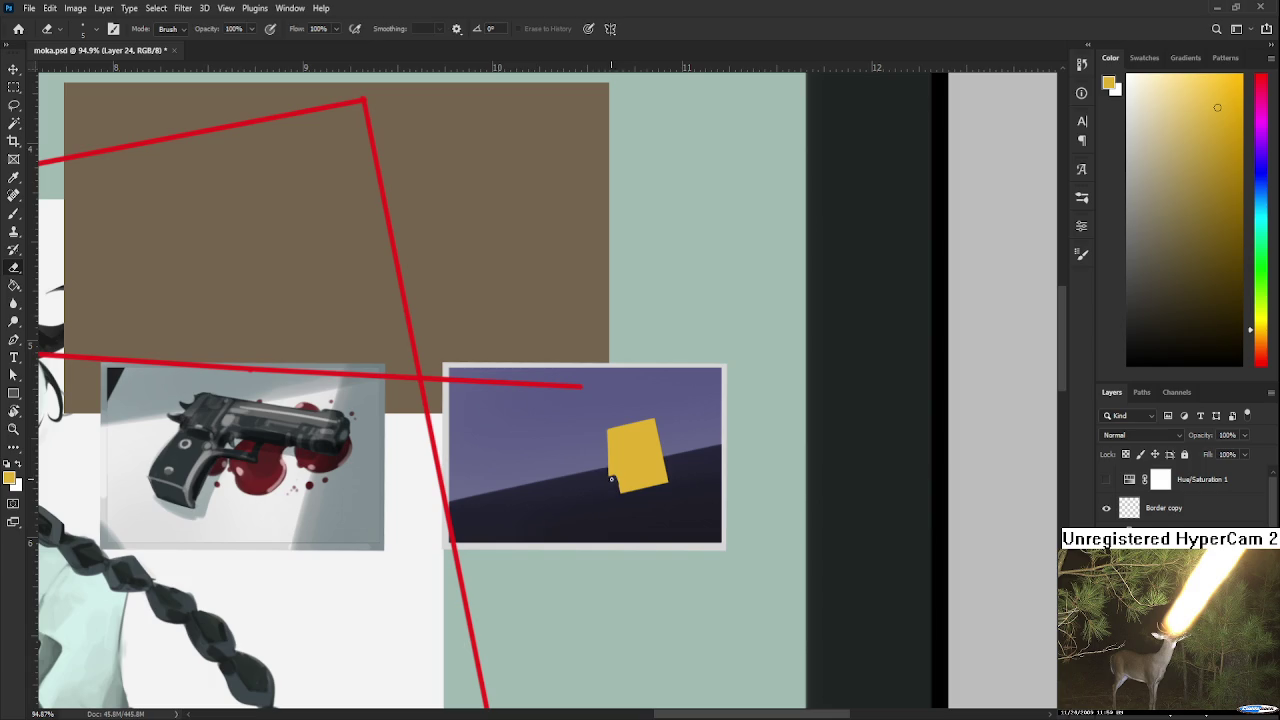
key(b)
drag(617, 483, 620, 474)
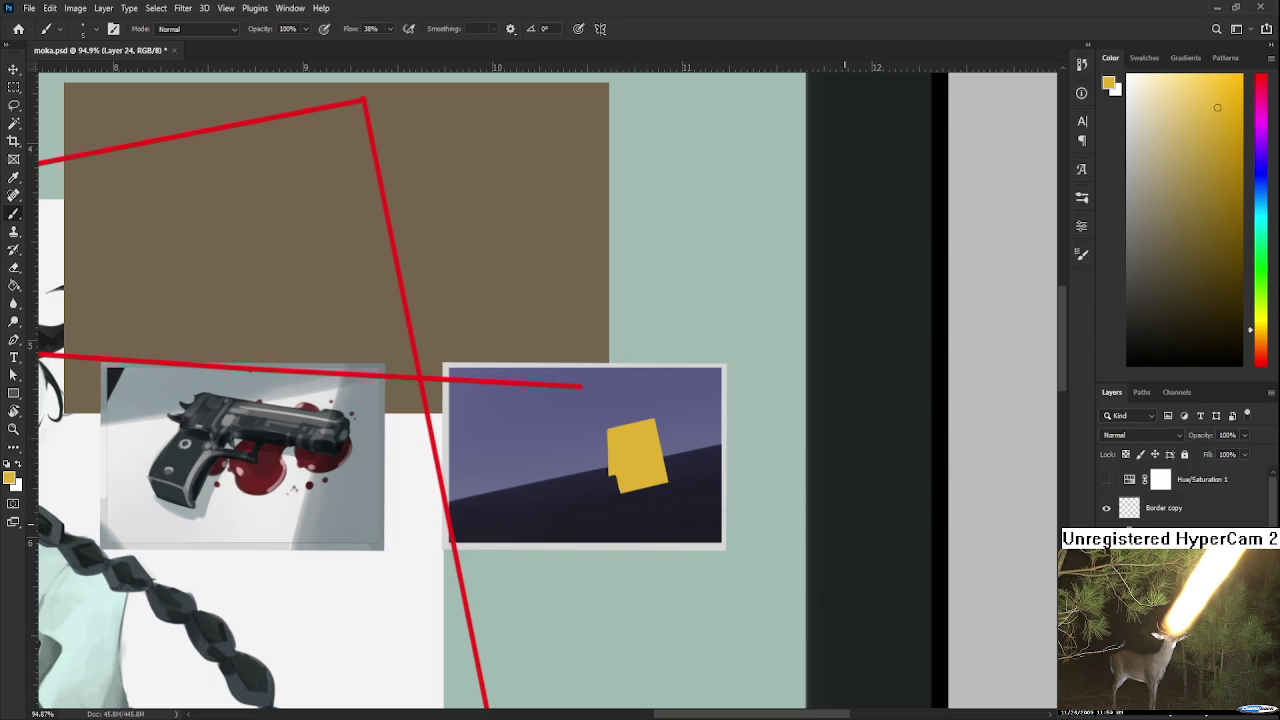
- Choose a darker orange and paint a shading strip down the card's left edge
click(1255, 346)
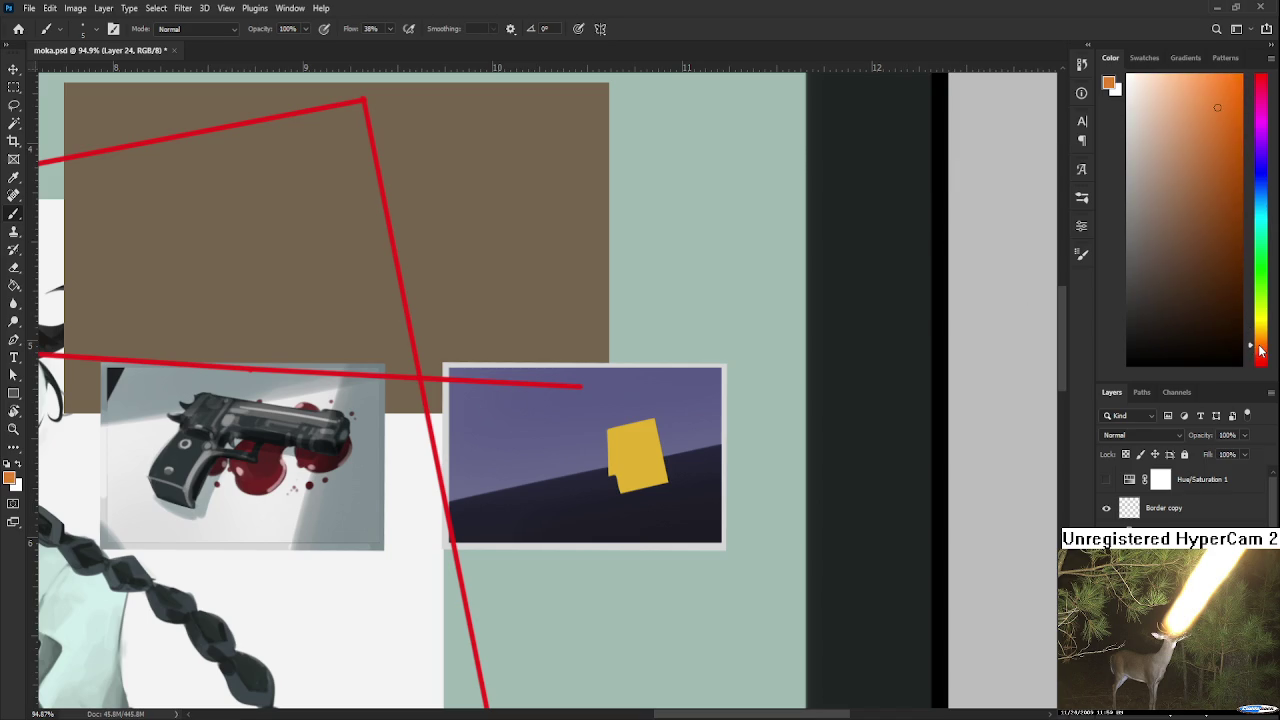
click(1233, 189)
drag(603, 506, 528, 521)
mouse_move(573, 482)
mouse_down()
mouse_move(571, 456)
mouse_move(573, 494)
mouse_up()
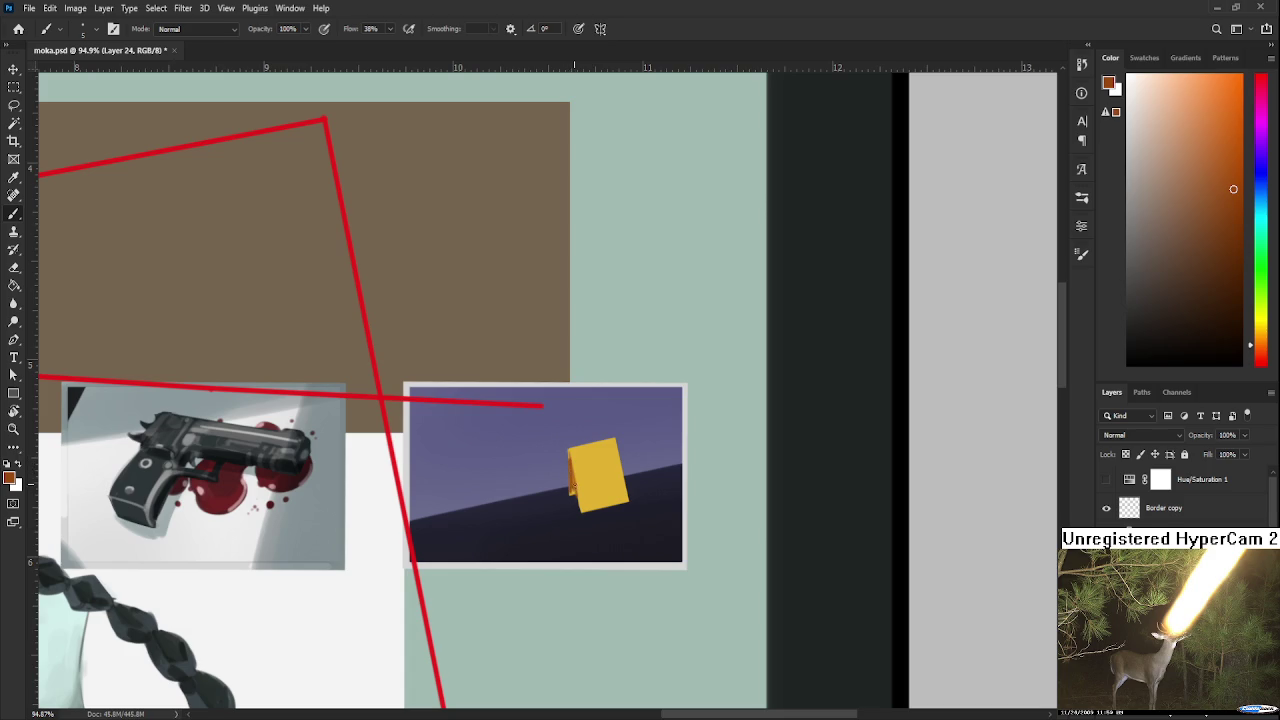
alt+click(590, 486)
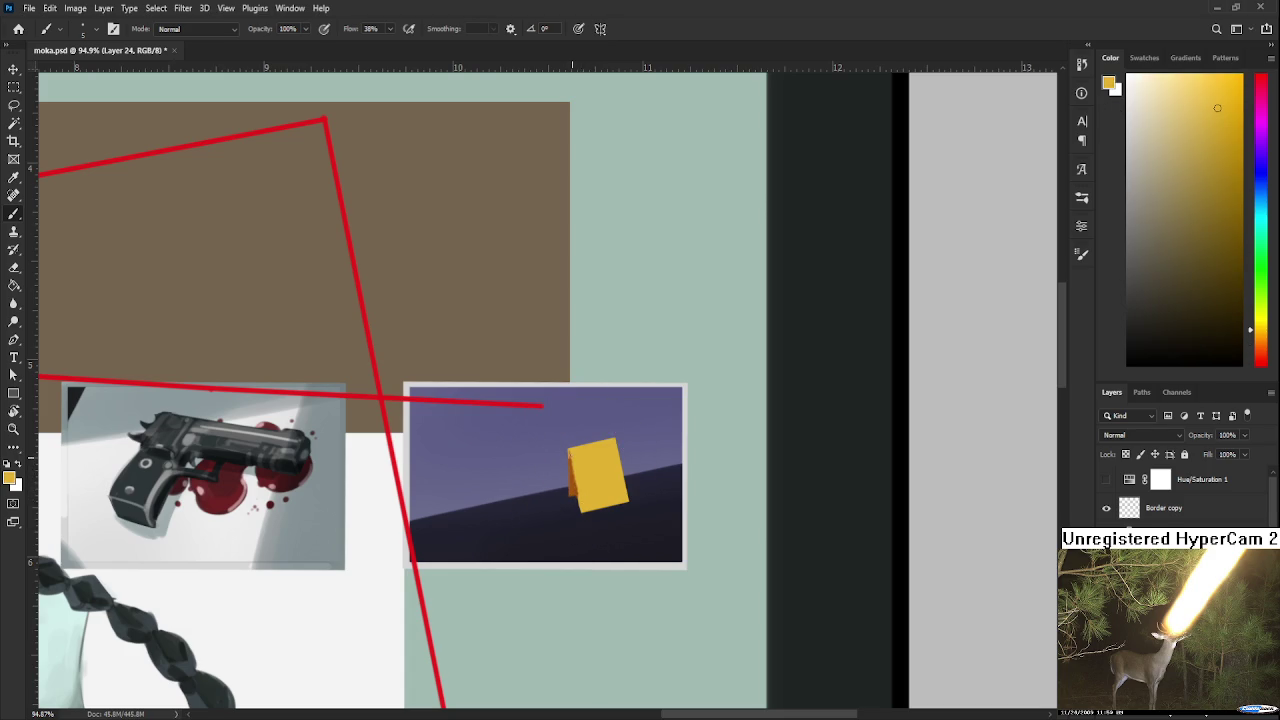
mouse_move(570, 455)
mouse_down()
mouse_move(580, 500)
mouse_move(571, 460)
mouse_move(572, 488)
mouse_up()
- Resample the card's yellow and orange-brown shading colours from the canvas
alt+click(578, 478)
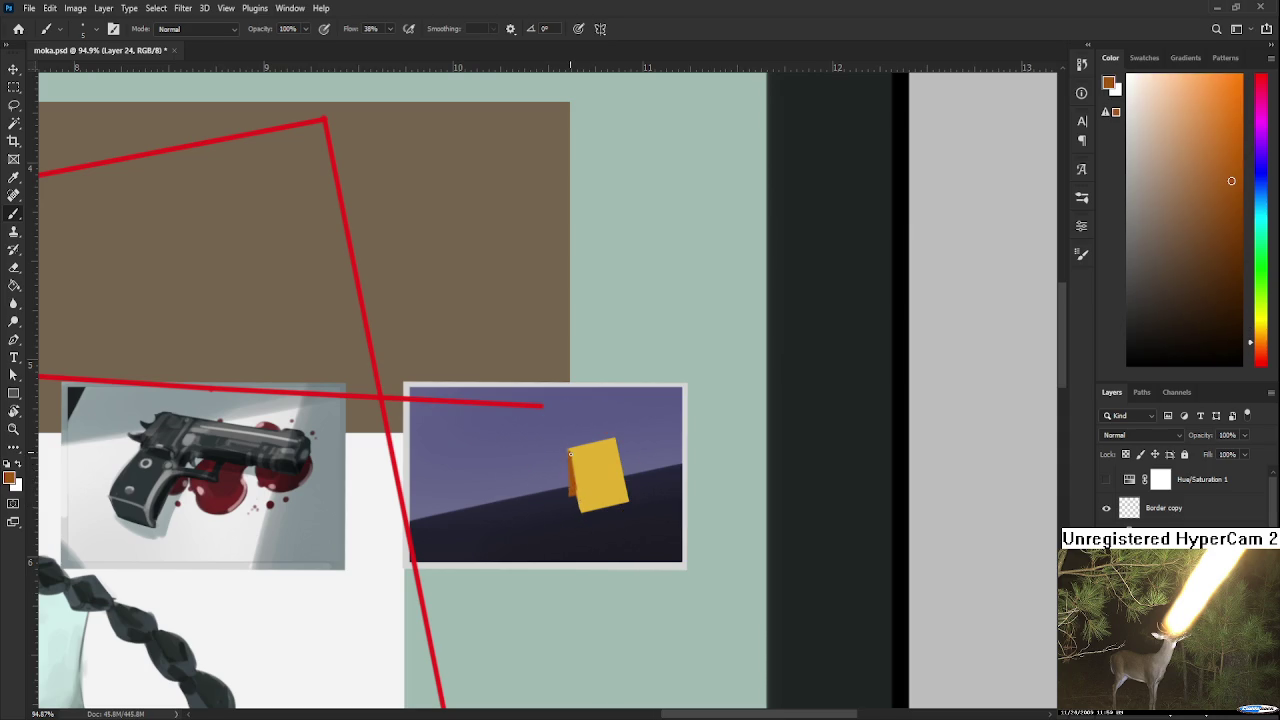
alt+click(584, 485)
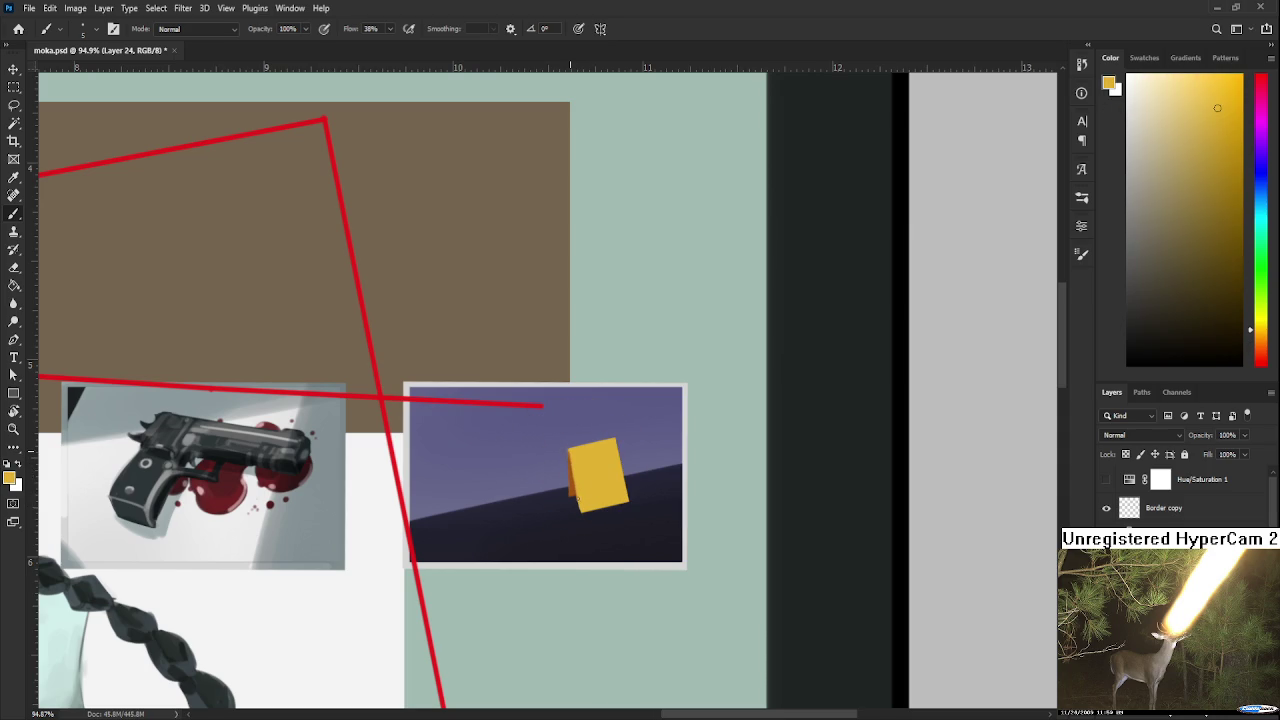
alt+click(576, 482)
alt+click(582, 462)
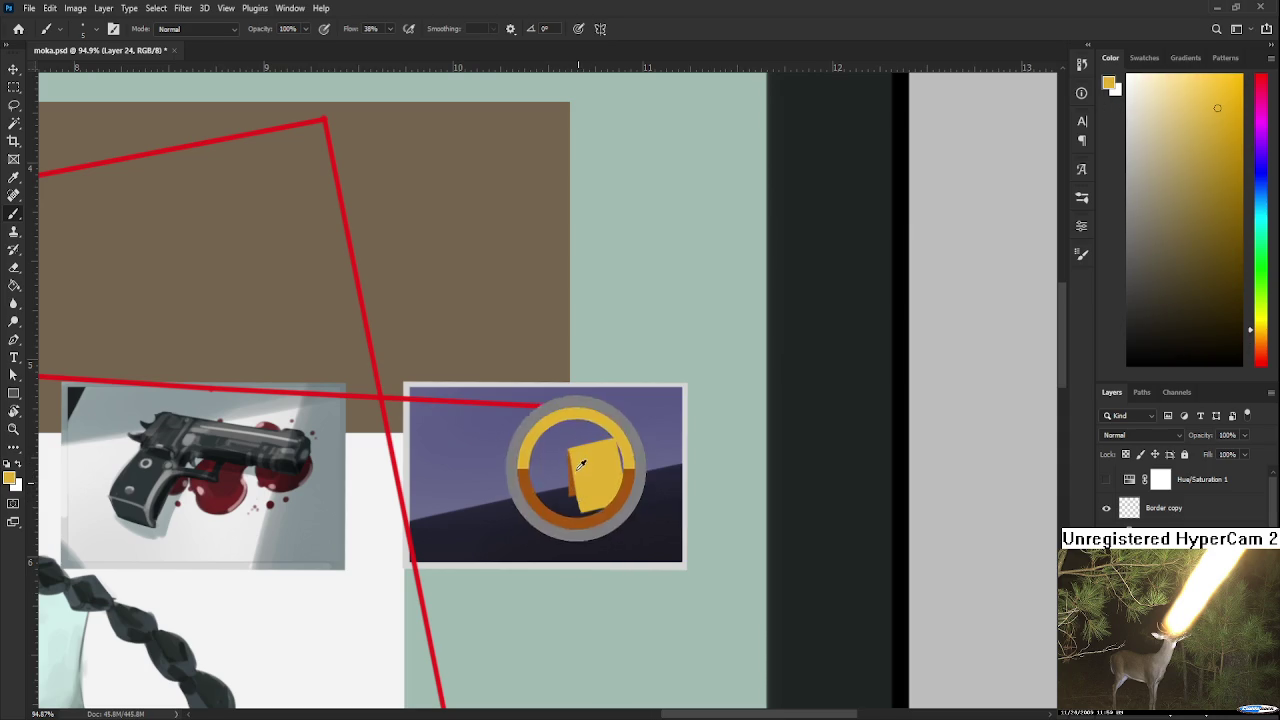
alt+click(580, 488)
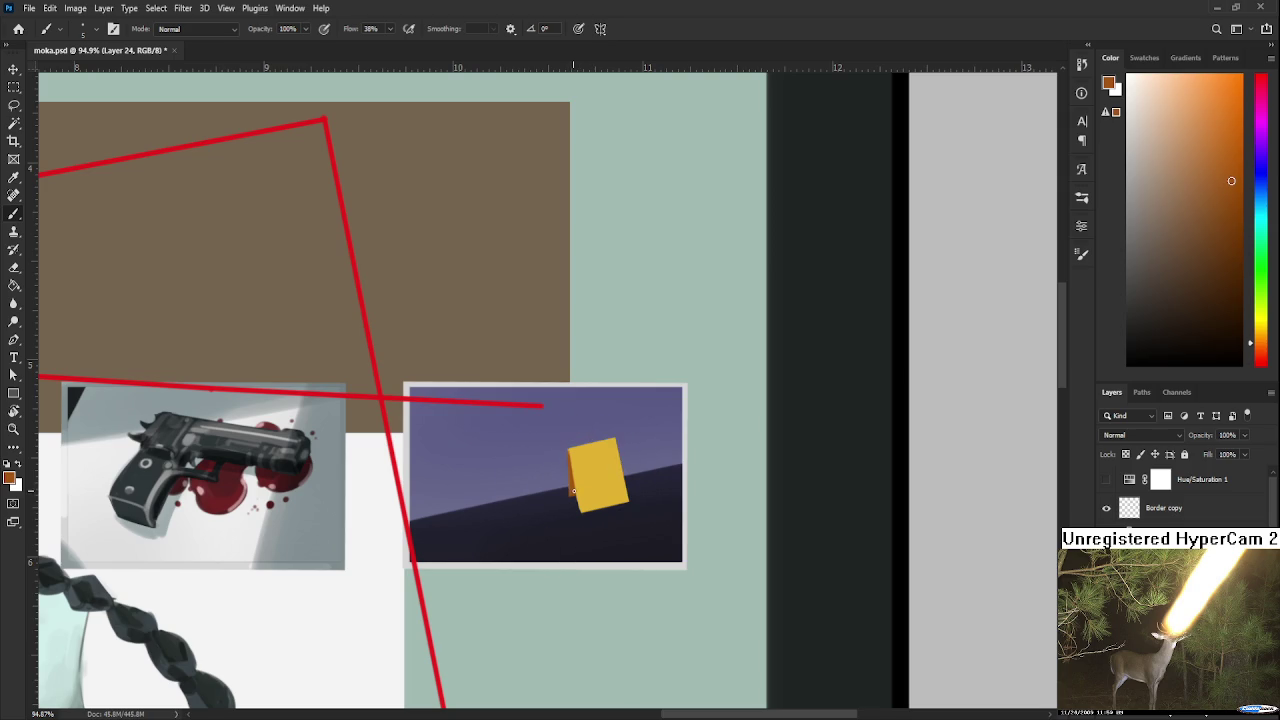
alt+click(582, 490)
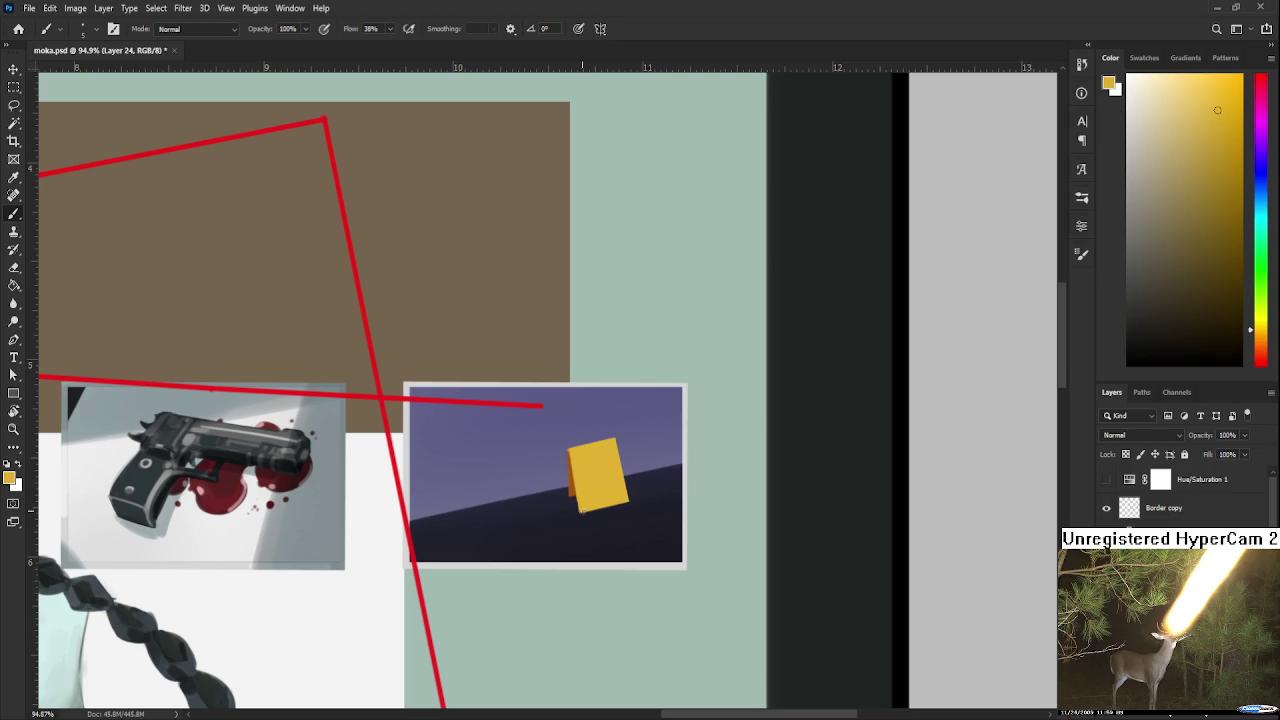
scroll(799, 598, down, 2)
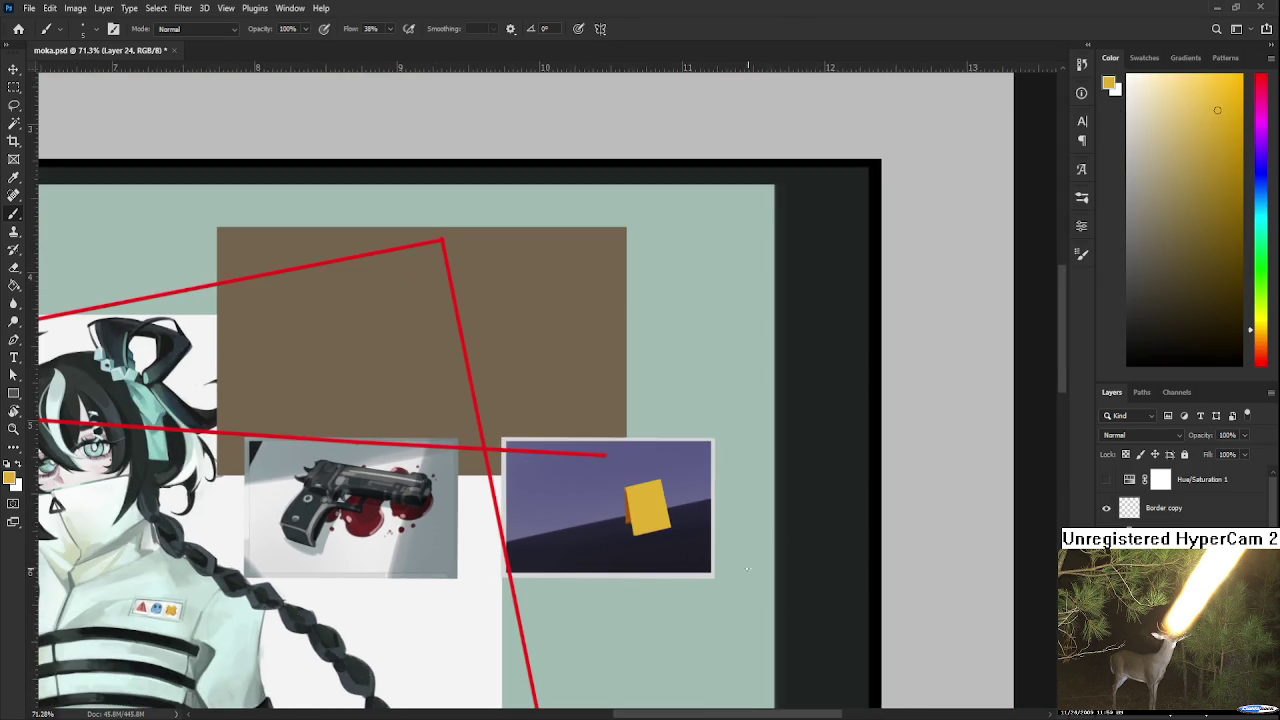
scroll(641, 515, up, 2)
scroll(641, 515, up, 2)
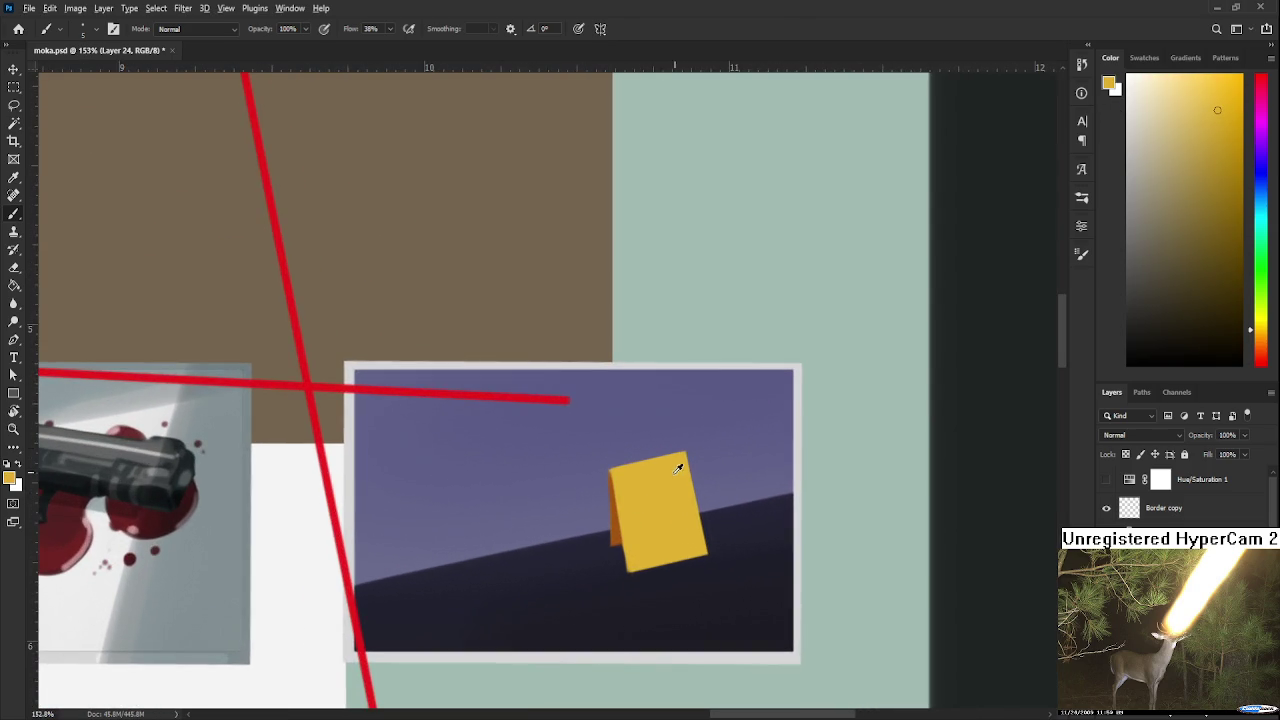
alt+click(614, 514)
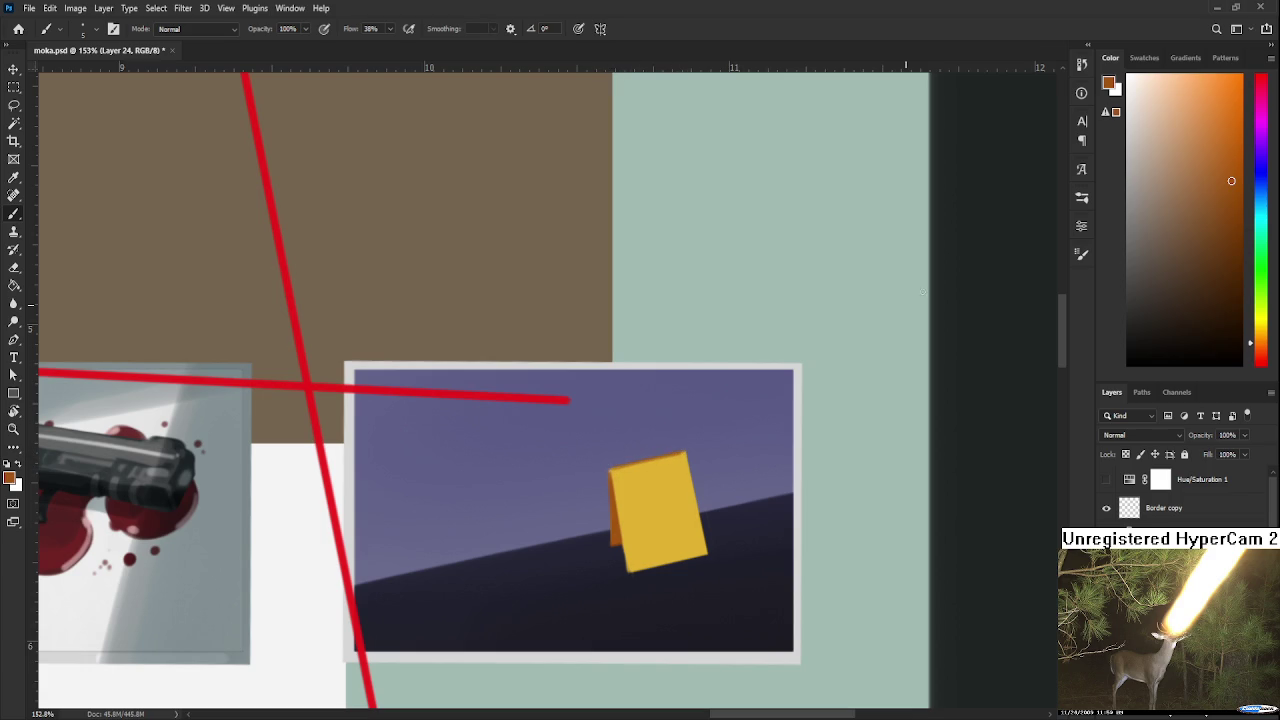
- Skew the card so its top edge and top-left corner lean differently
scroll(589, 620, down, 3)
key(ctrl+t)
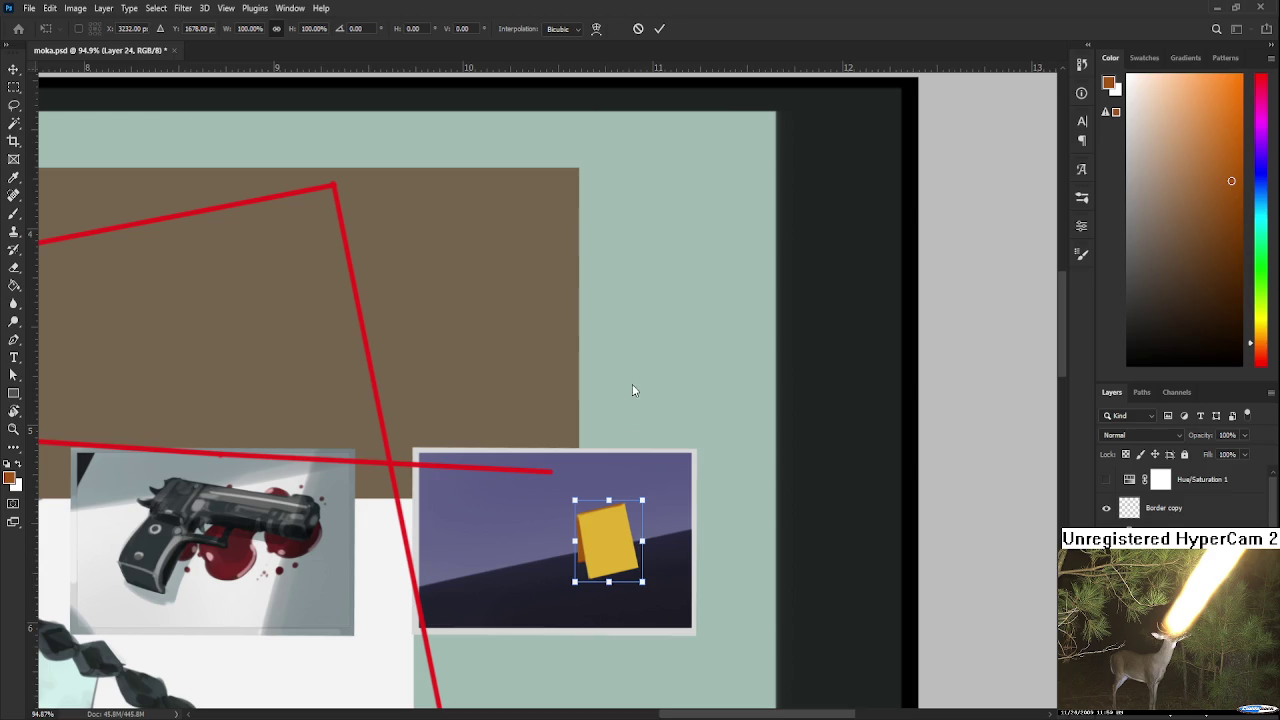
drag(646, 504, 646, 505)
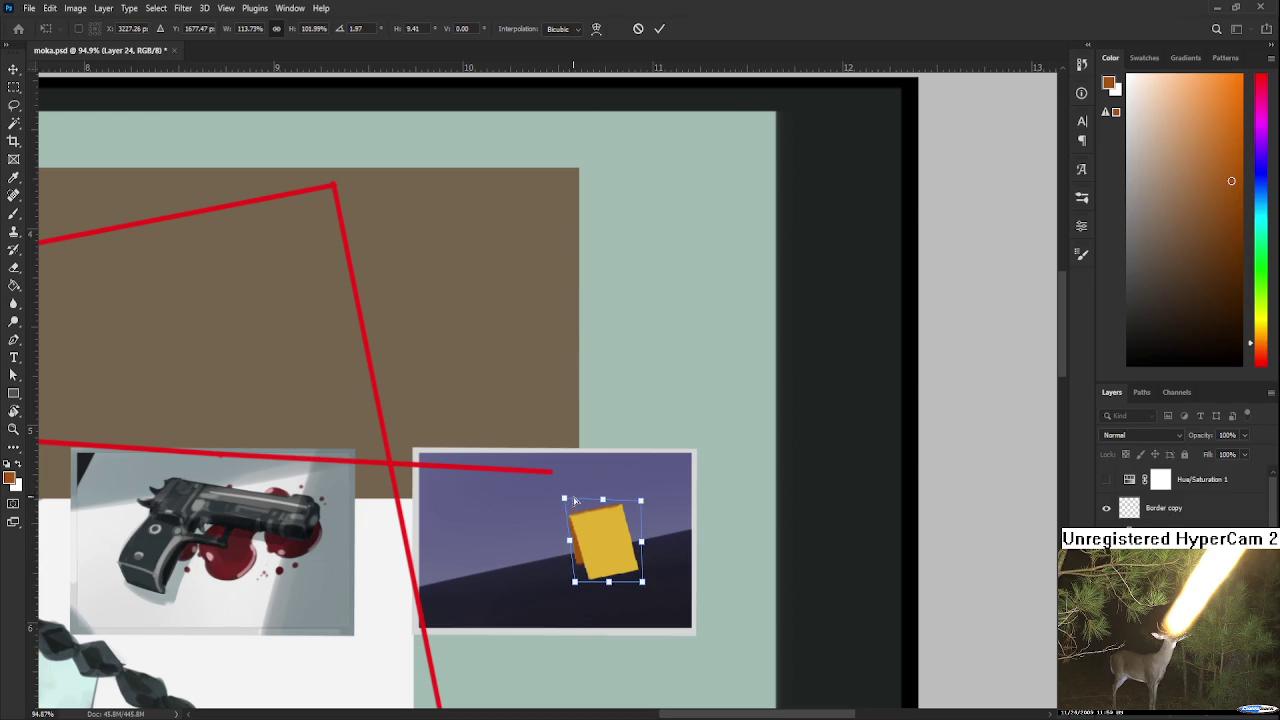
drag(567, 504, 575, 500)
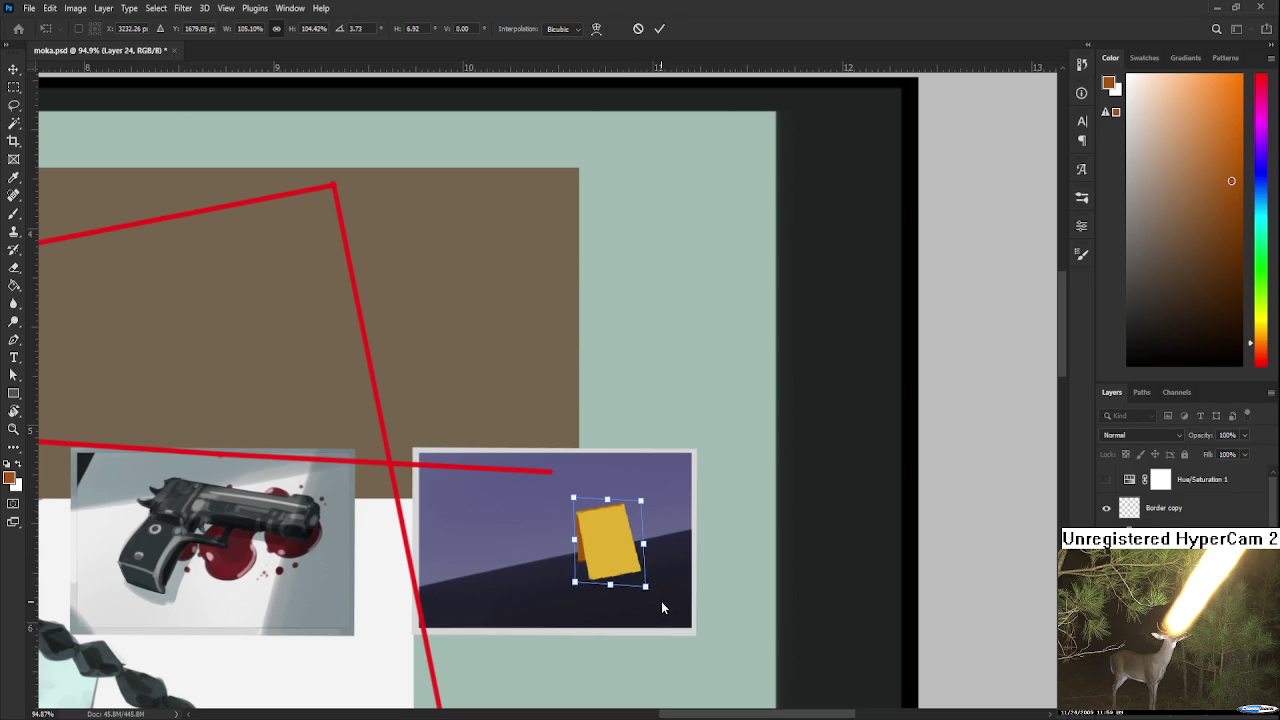
key(Return)
key(b)
- Distort all four corners of the card into a slight perspective shape
alt+scroll(652, 578, down, 2)
alt+scroll(630, 556, up, 1)
alt+scroll(620, 546, up, 3)
key(ctrl+t)
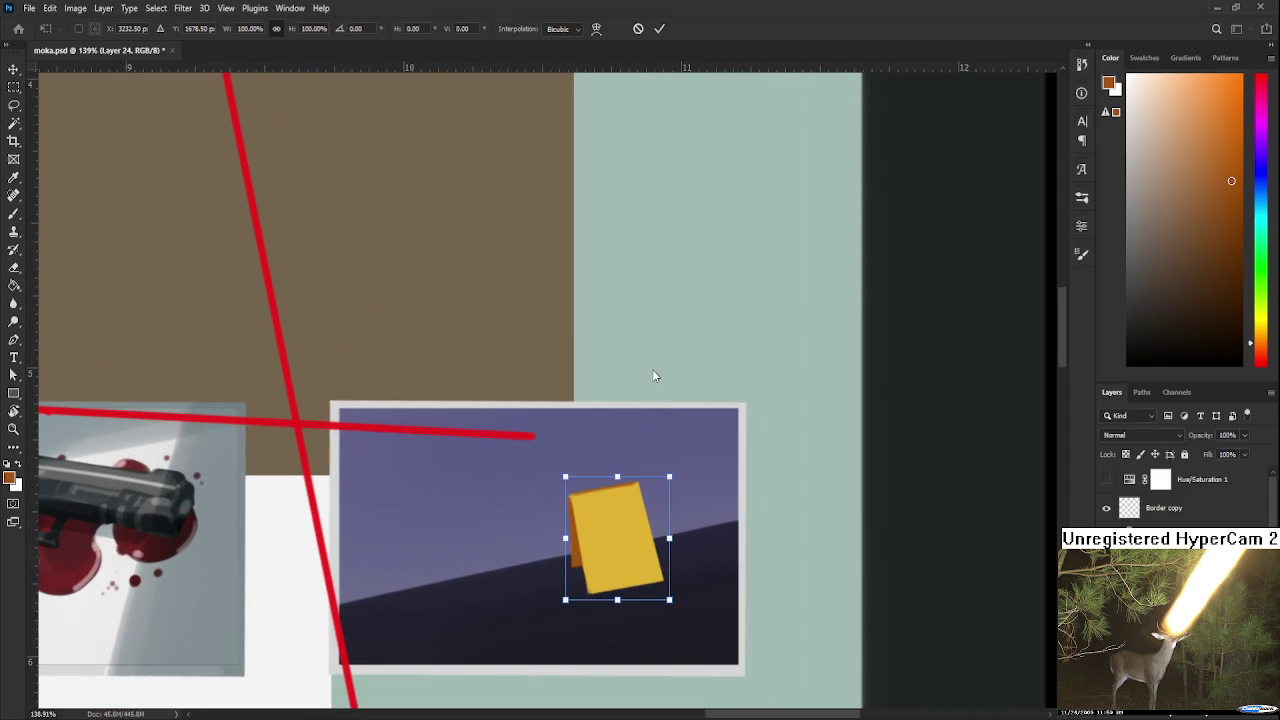
drag(668, 601, 668, 597)
drag(566, 599, 558, 605)
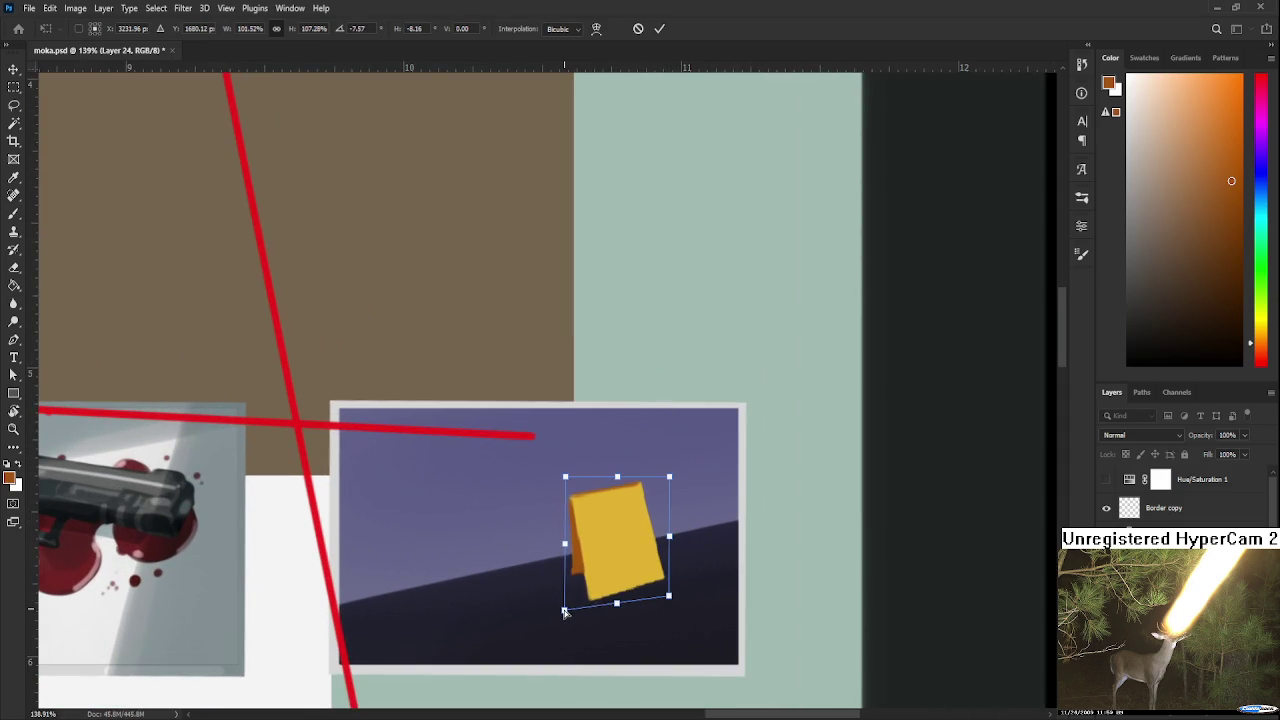
drag(668, 597, 664, 603)
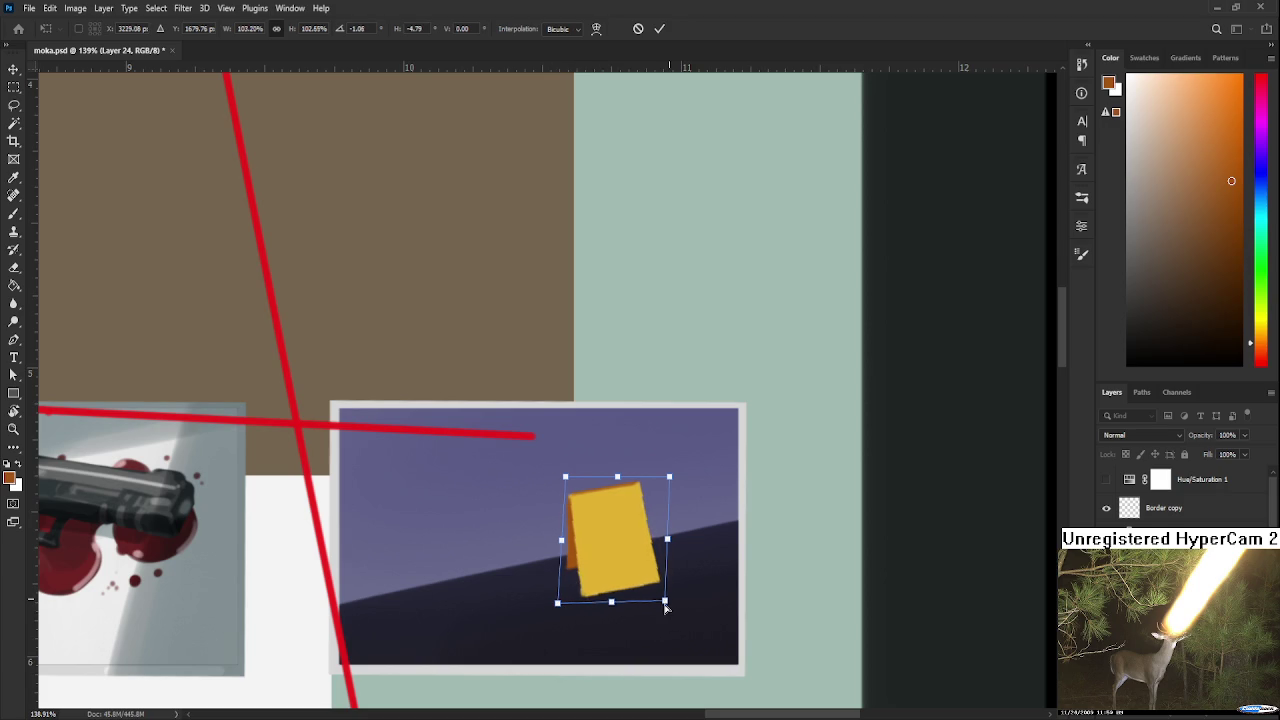
drag(566, 478, 572, 481)
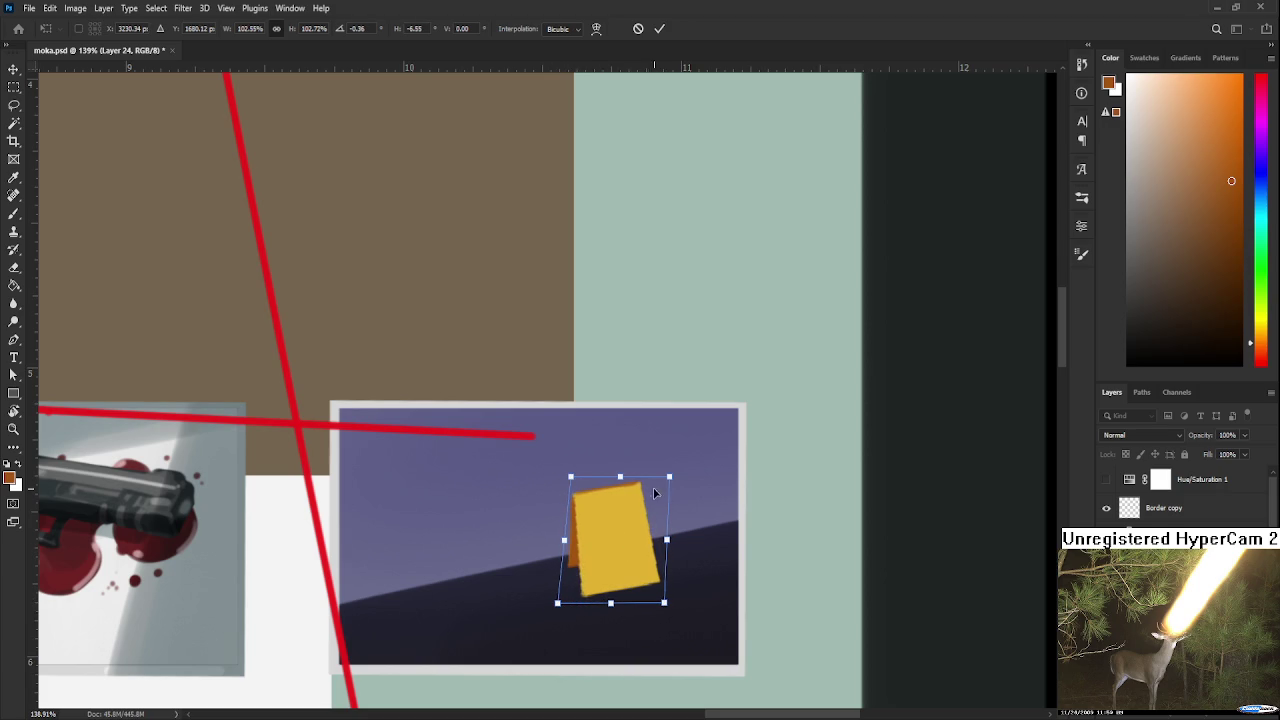
drag(669, 478, 667, 483)
key(Return)
key(b)
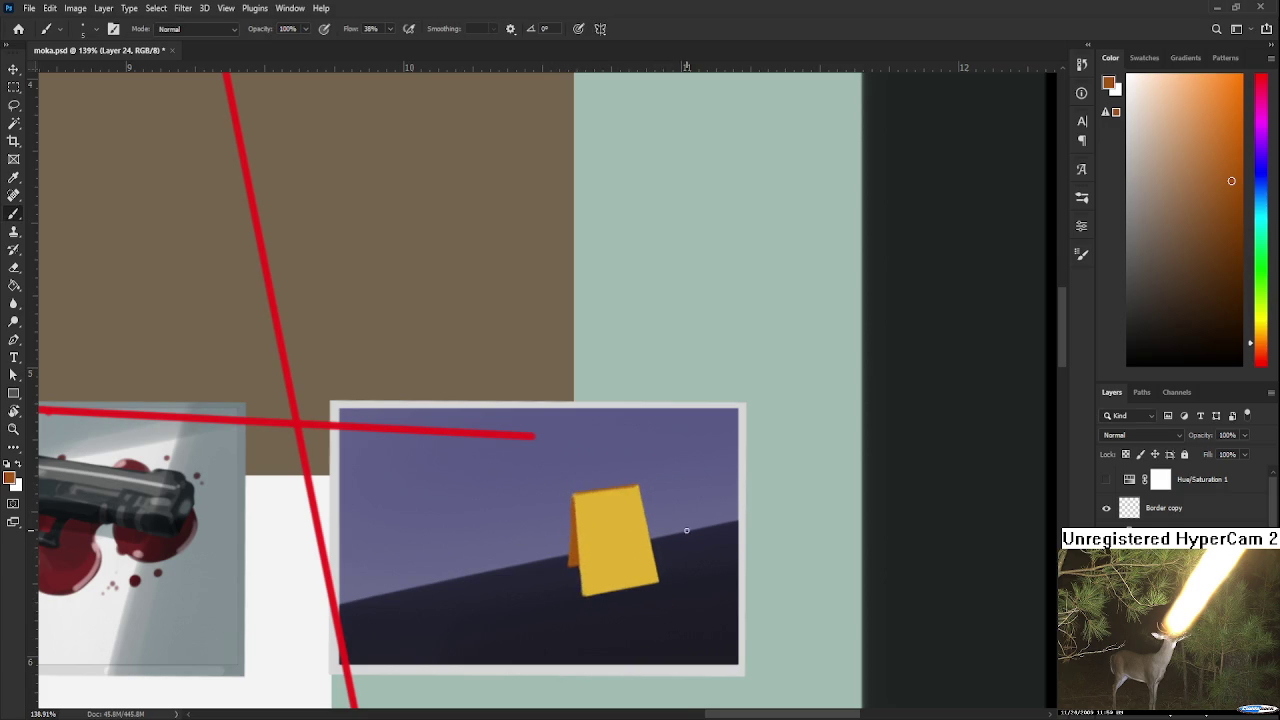
scroll(667, 485, down, 1)
scroll(687, 521, down, 1)
scroll(687, 521, down, 1)
key(ctrl+t)
- Rotate the skewed yellow card by a slight extra tilt
drag(701, 576, 705, 578)
key(Return)
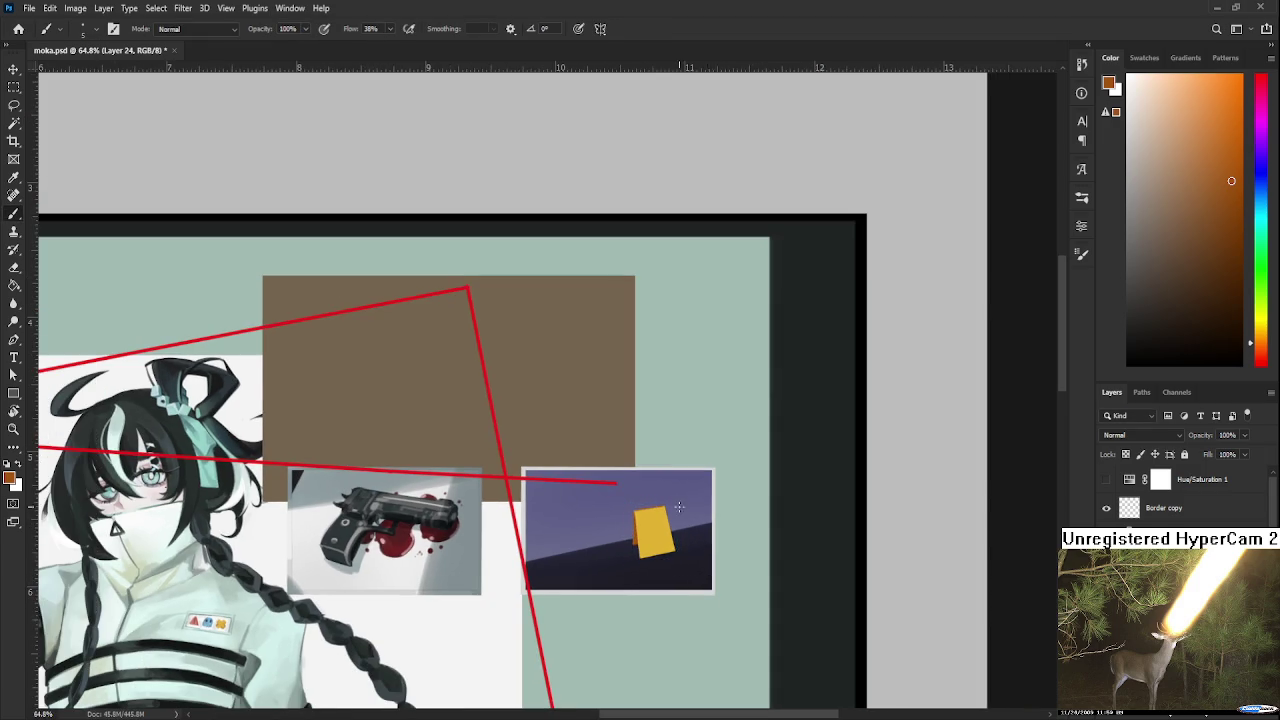
scroll(675, 535, down, 1)
scroll(675, 535, down, 1)
scroll(665, 533, up, 1)
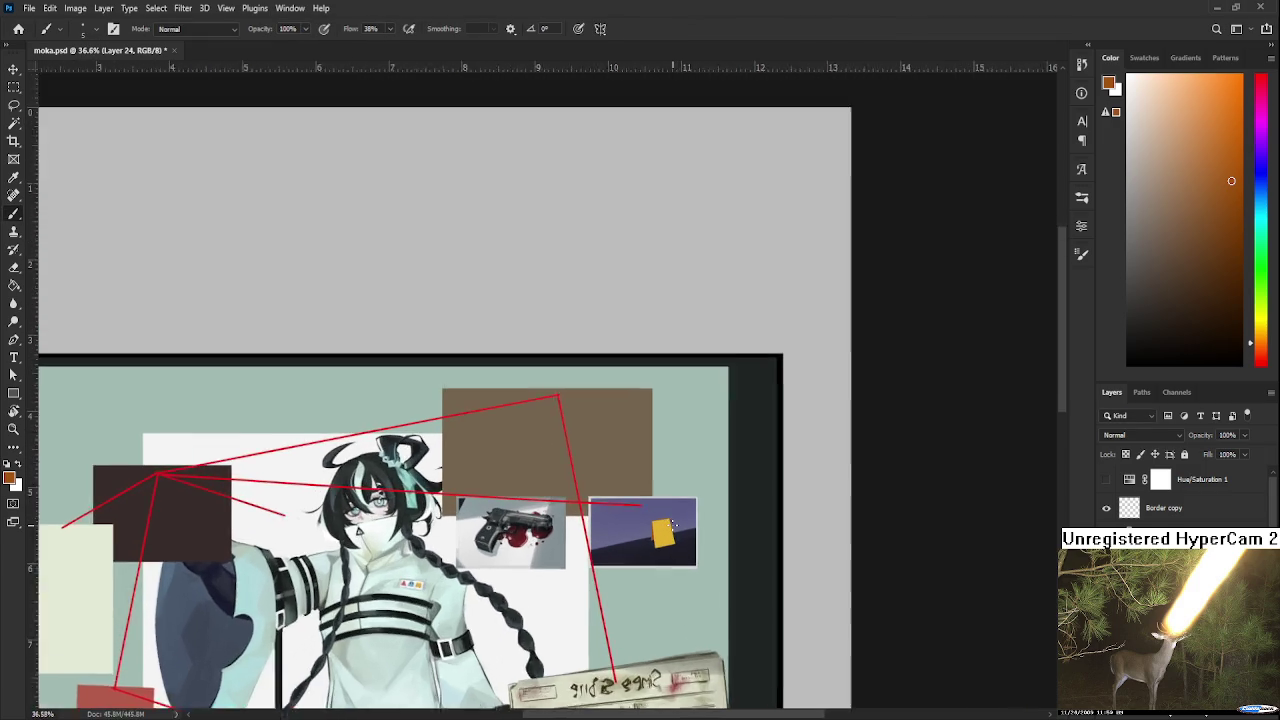
scroll(666, 531, up, 1)
scroll(668, 528, up, 1)
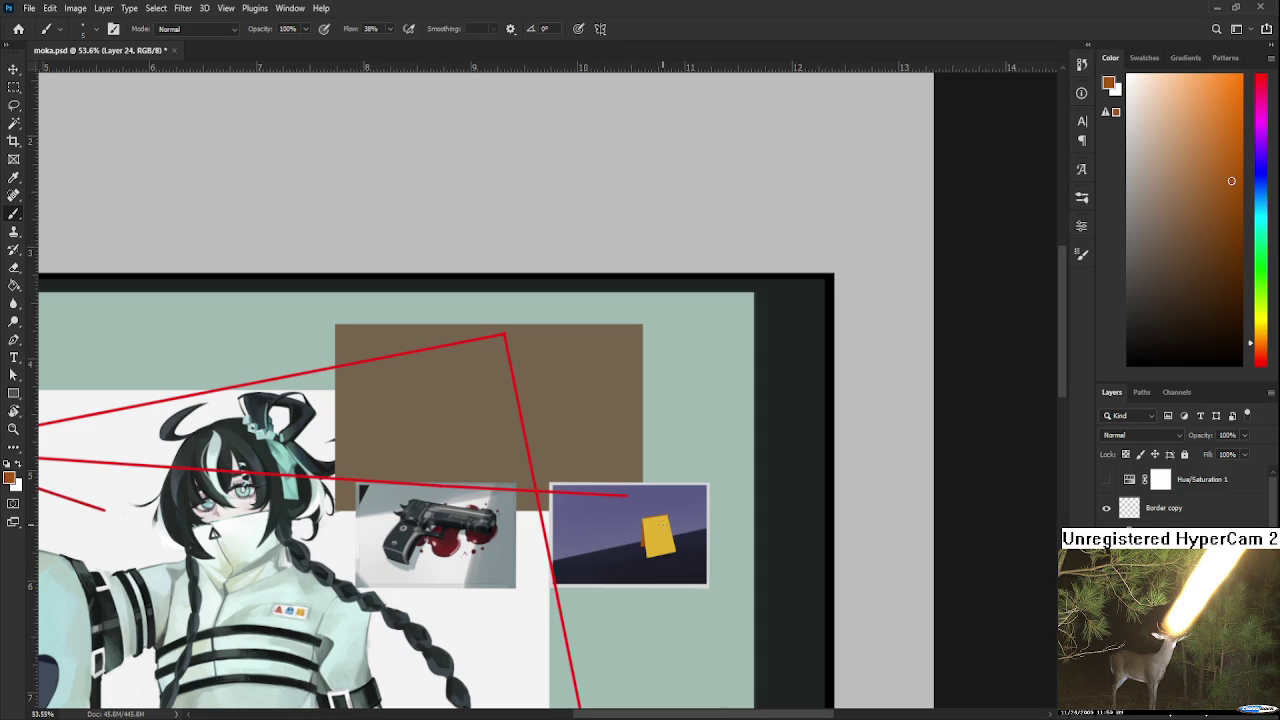
- Zoom and pan around the canvas to review the whole collage
scroll(720, 550, up, 1)
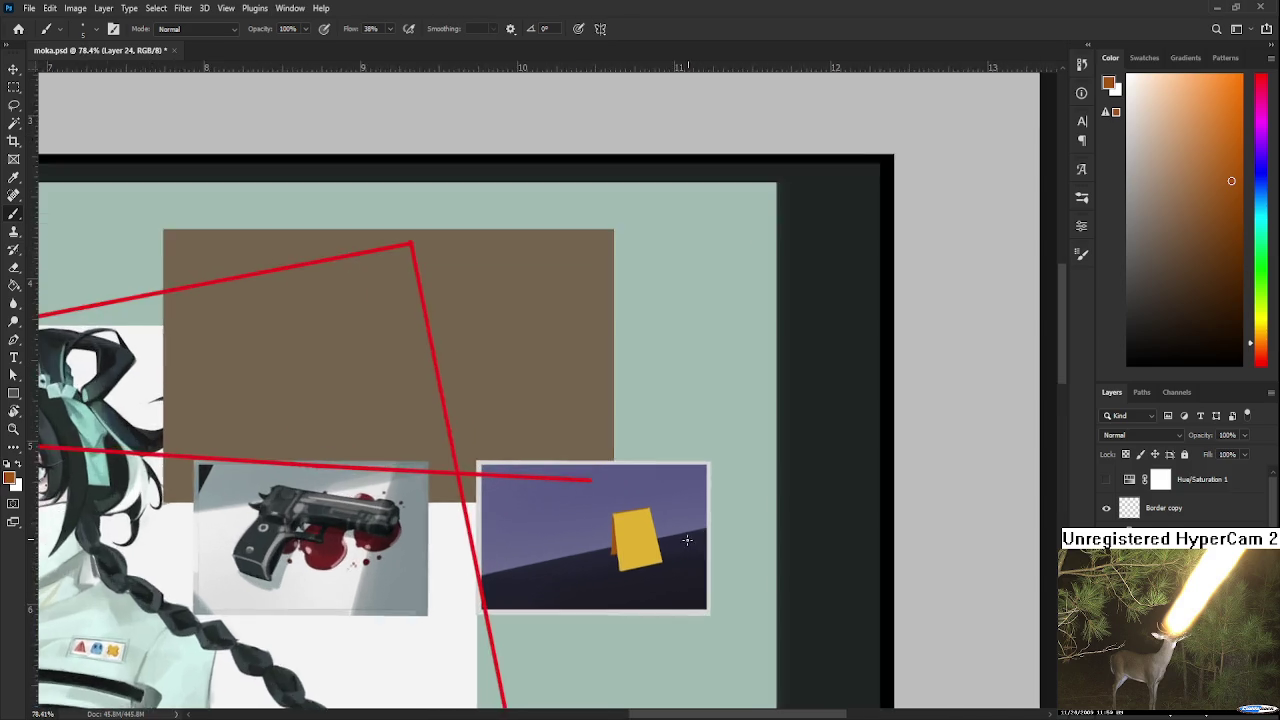
scroll(700, 546, up, 1)
scroll(680, 544, up, 1)
scroll(655, 540, down, 1)
scroll(653, 538, down, 1)
scroll(650, 536, down, 1)
scroll(648, 534, up, 1)
scroll(644, 531, up, 2)
scroll(644, 531, down, 2)
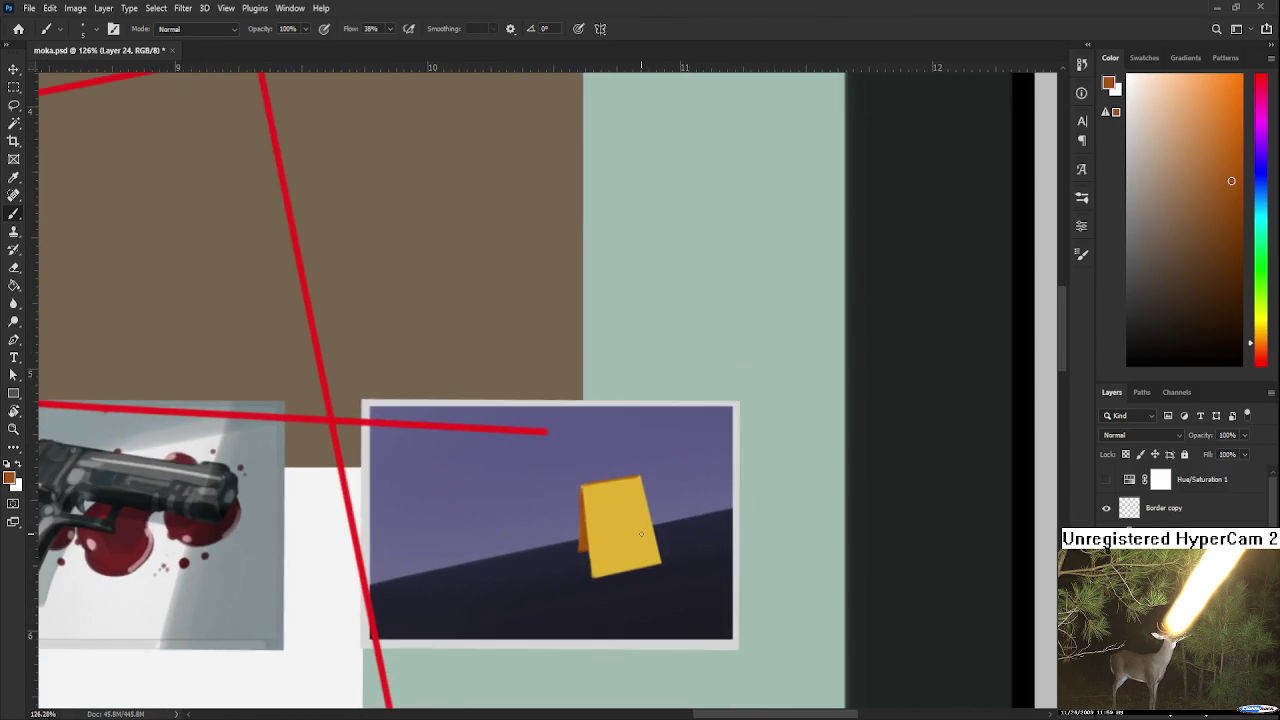
scroll(641, 538, up, 1)
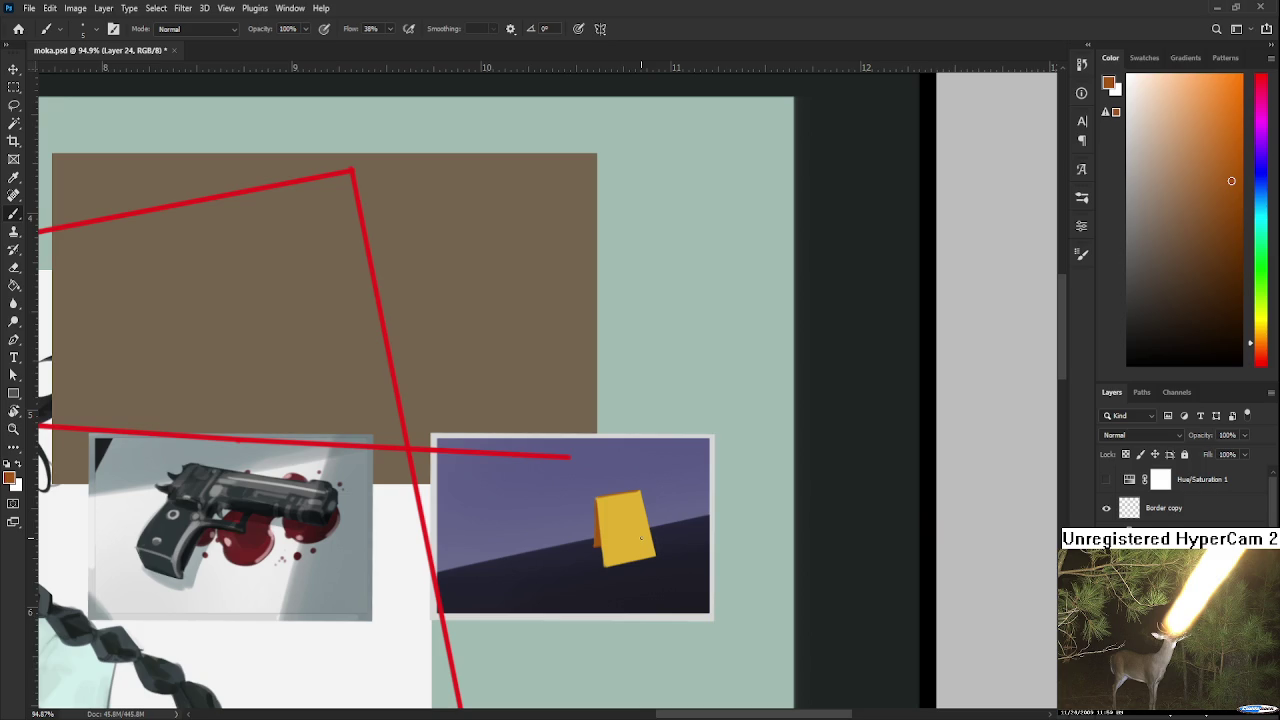
scroll(641, 538, down, 1)
scroll(600, 560, up, 2)
scroll(590, 588, down, 1)
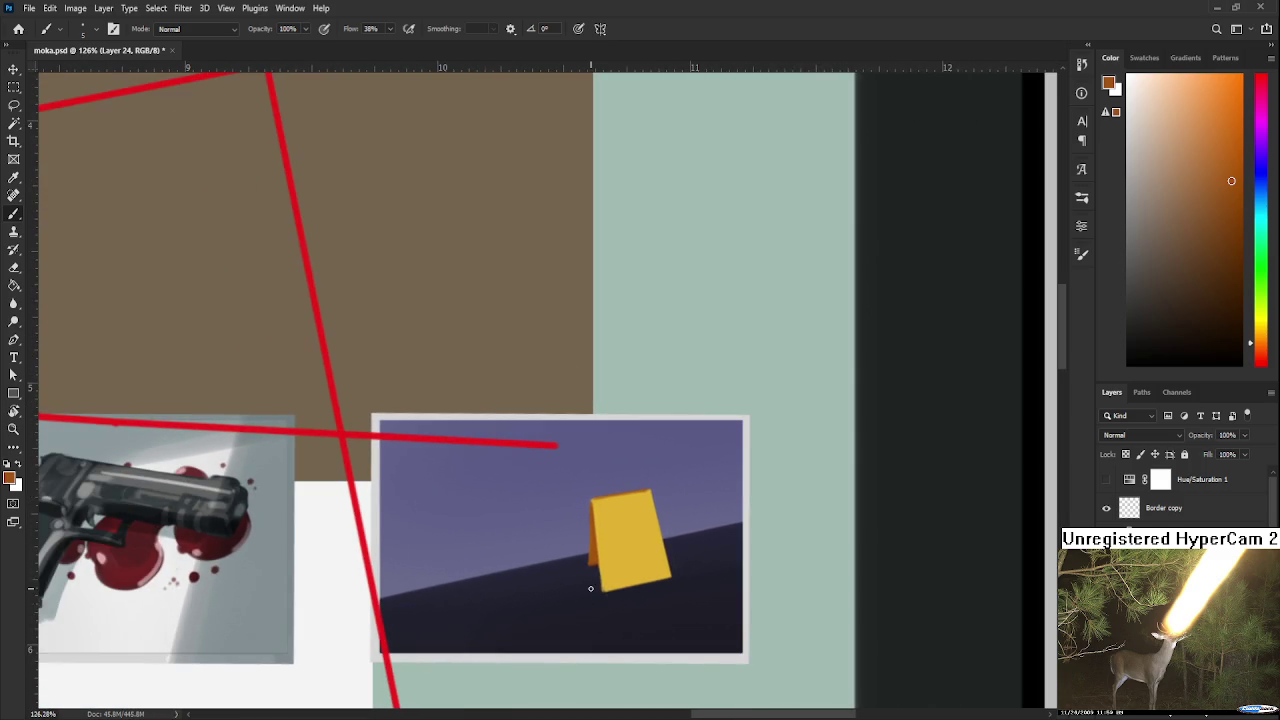
scroll(594, 572, up, 1)
scroll(598, 569, down, 1)
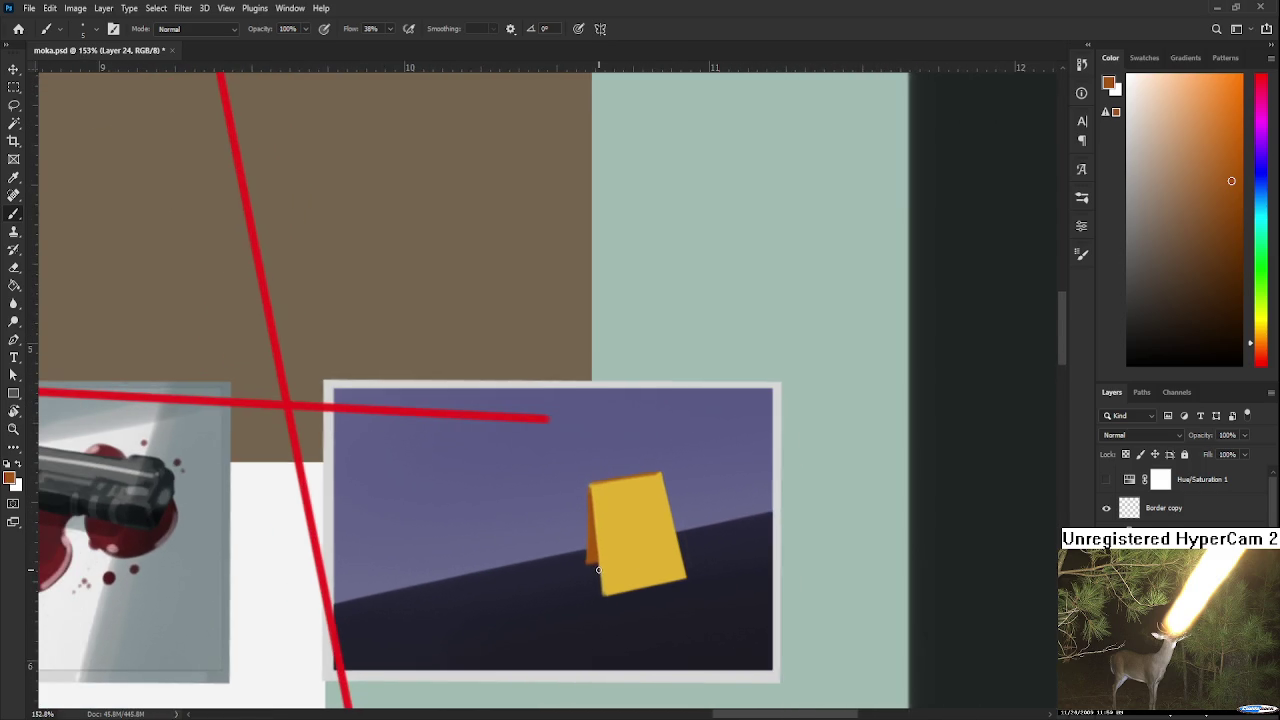
scroll(598, 570, down, 1)
scroll(598, 572, down, 1)
scroll(598, 572, down, 1)
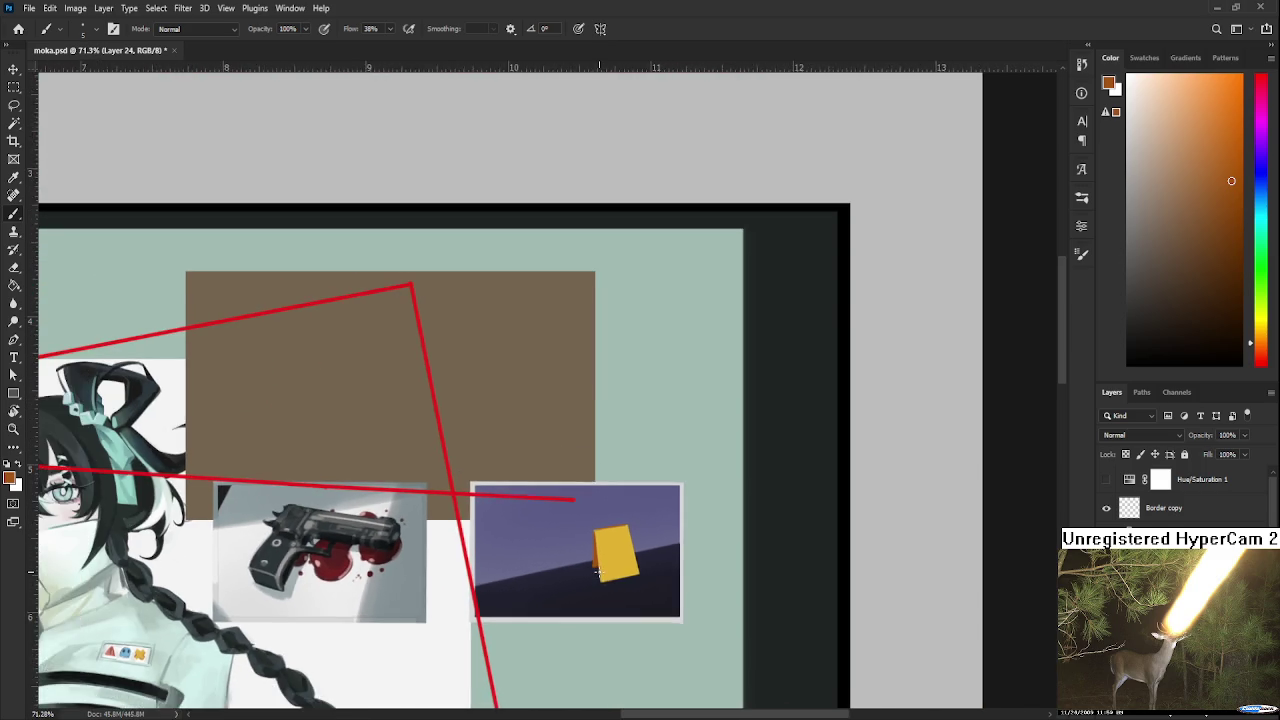
scroll(598, 572, down, 1)
scroll(600, 565, down, 1)
scroll(604, 556, up, 1)
drag(675, 89, 672, 471)
scroll(672, 471, down, 2)
- Save the collage document moka.psd
key(ctrl+s)
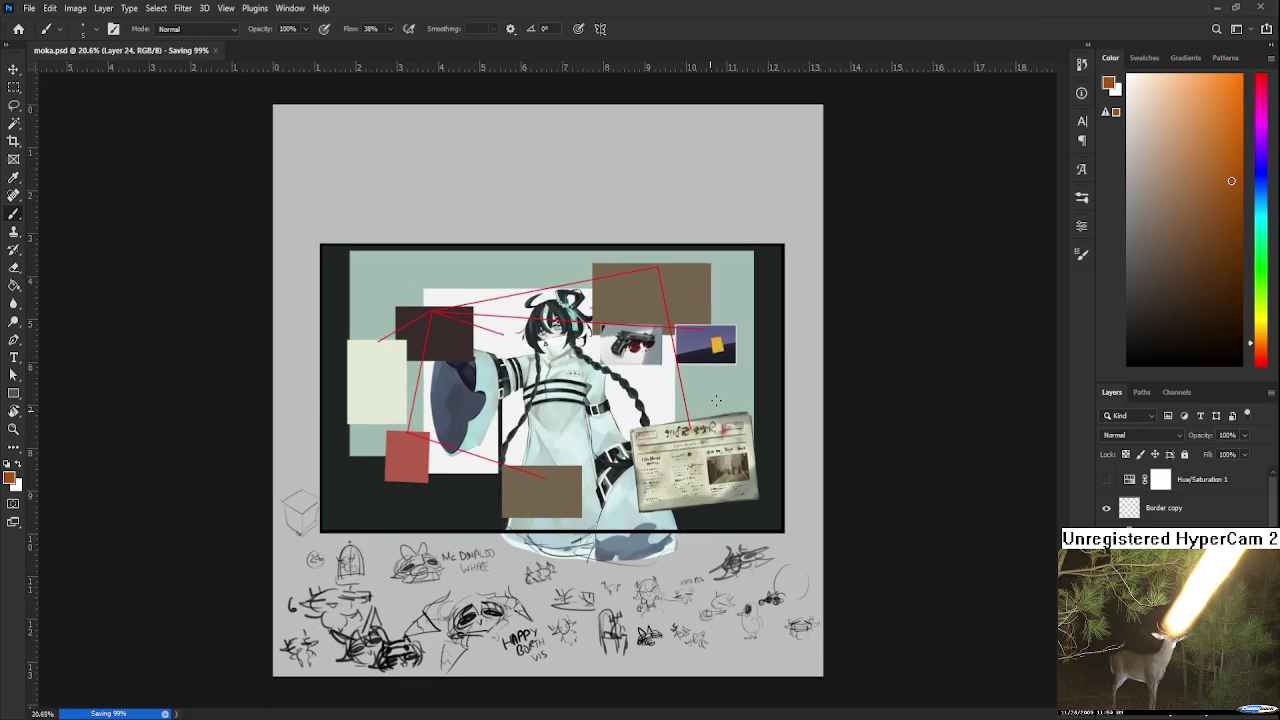
scroll(716, 400, up, 2)
scroll(711, 406, up, 2)
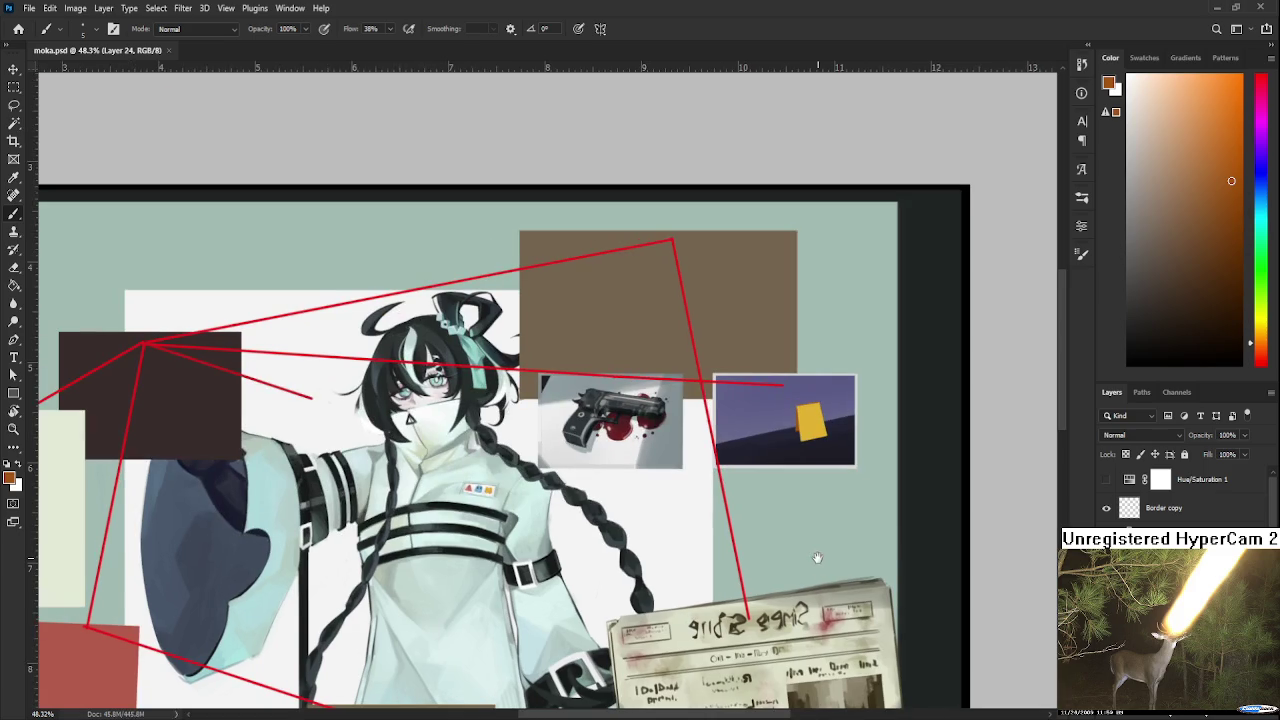
scroll(677, 401, down, 2)
scroll(677, 401, down, 1)
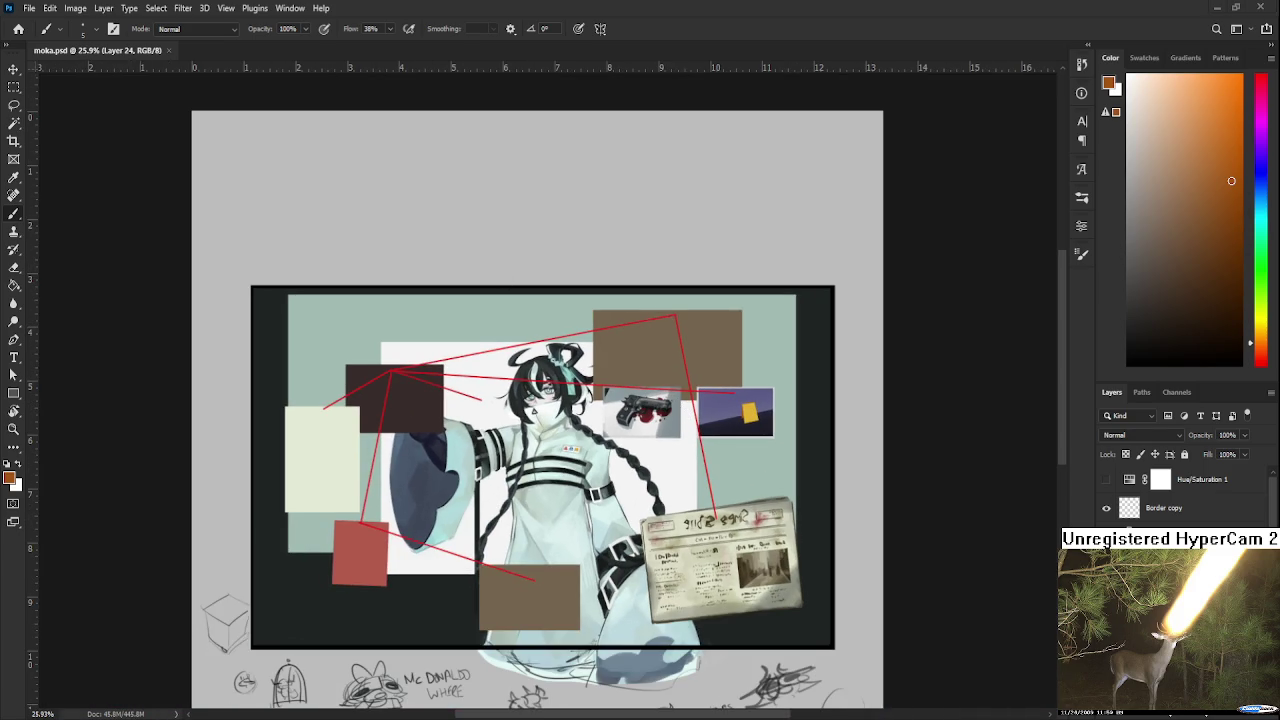